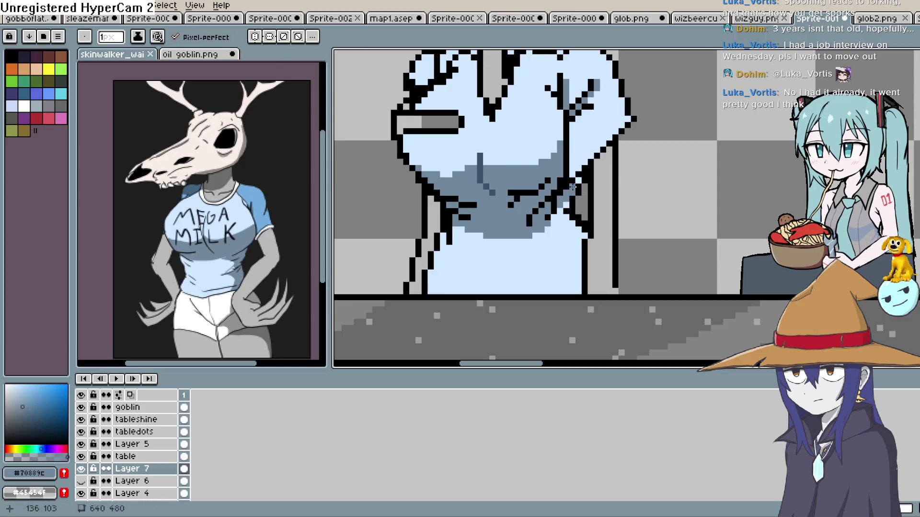
# - Sample the shirt's light and darker blue shades, then undo the dark-pixel stroke
pyautogui.scroll(-5, 602, 179)
pyautogui.press('space')
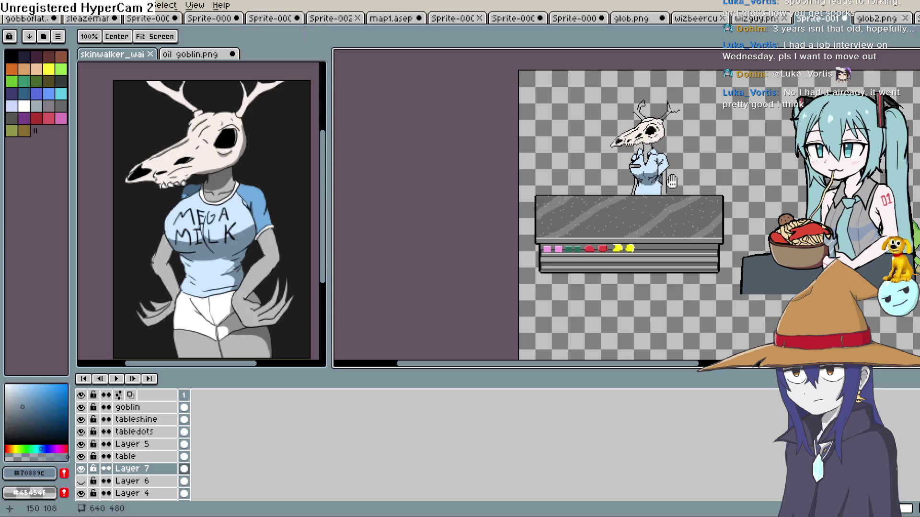
pyautogui.scroll(4, 667, 178)
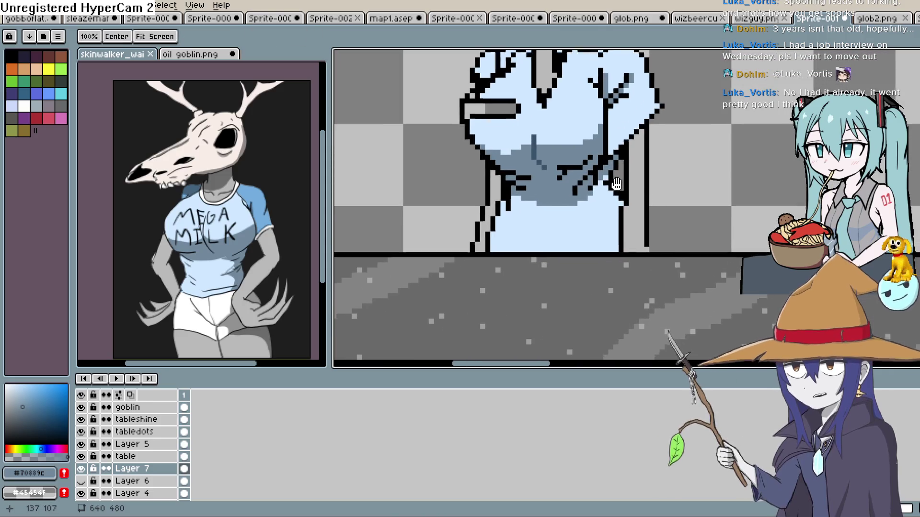
pyautogui.press('e')
pyautogui.press('b')
pyautogui.keyDown('alt'); pyautogui.click(551, 144); pyautogui.keyUp('alt')
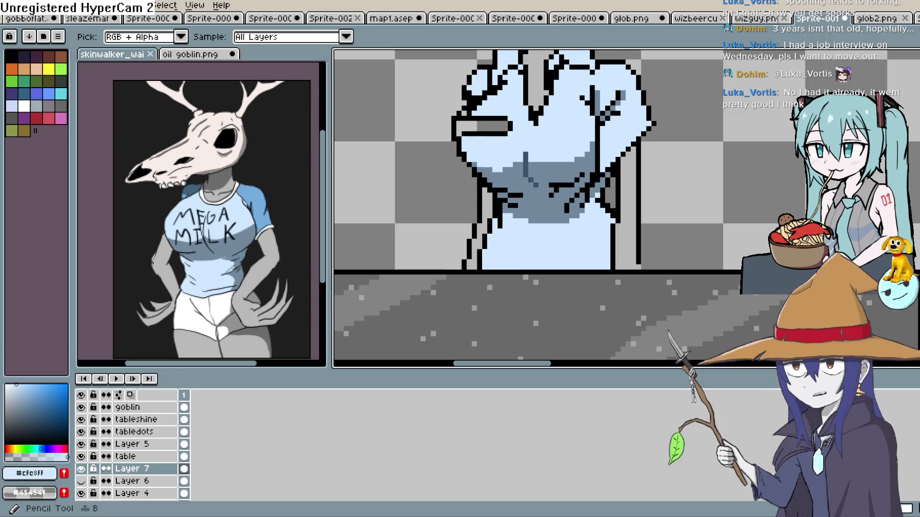
pyautogui.press('i')
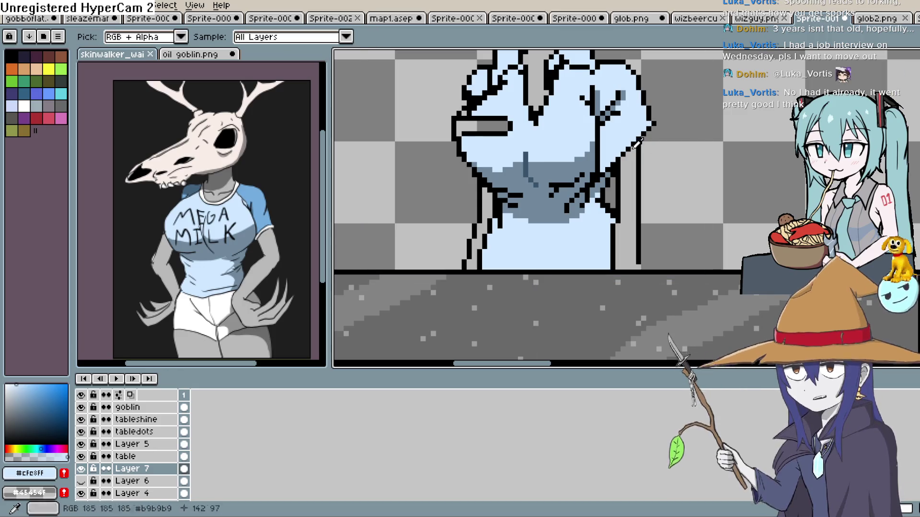
pyautogui.click(620, 98)
pyautogui.press('b')
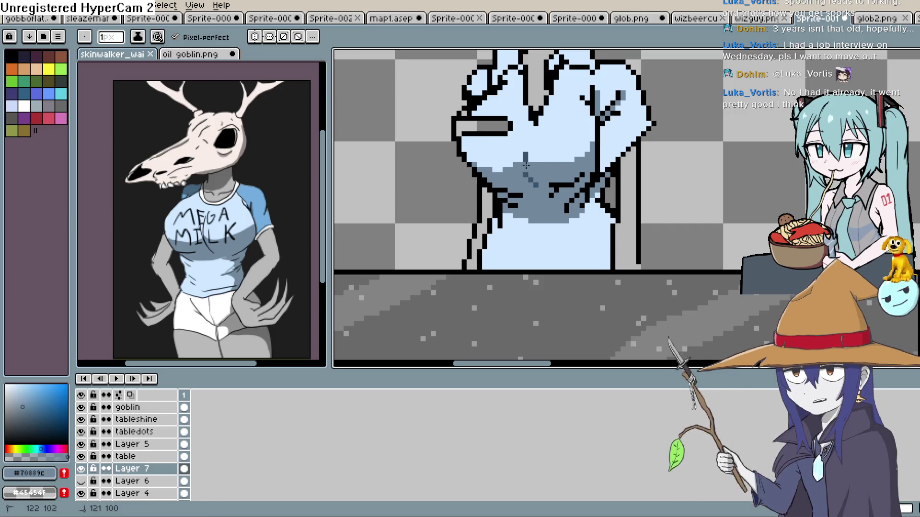
pyautogui.hotkey('ctrl', 'z')
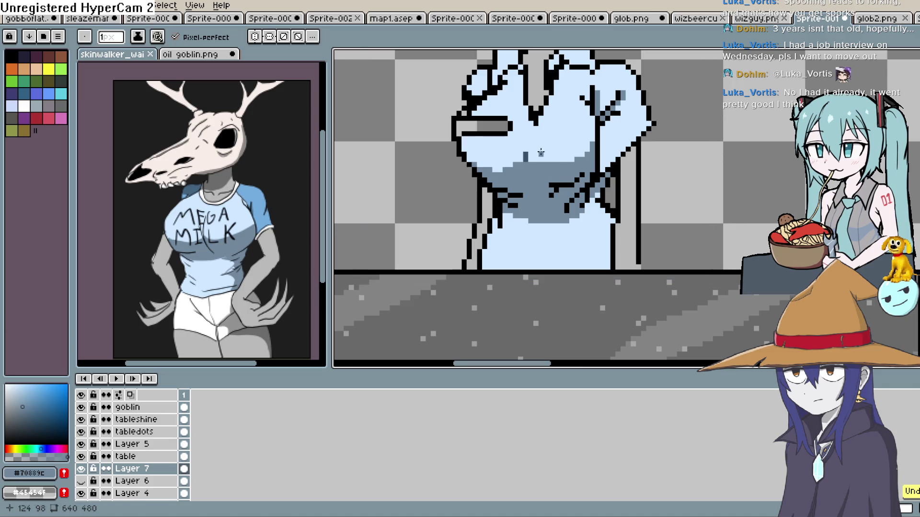
# - Choose a dark reddish grey with the Pencil for shading the neck below the skull
pyautogui.scroll(-5, 529, 157)
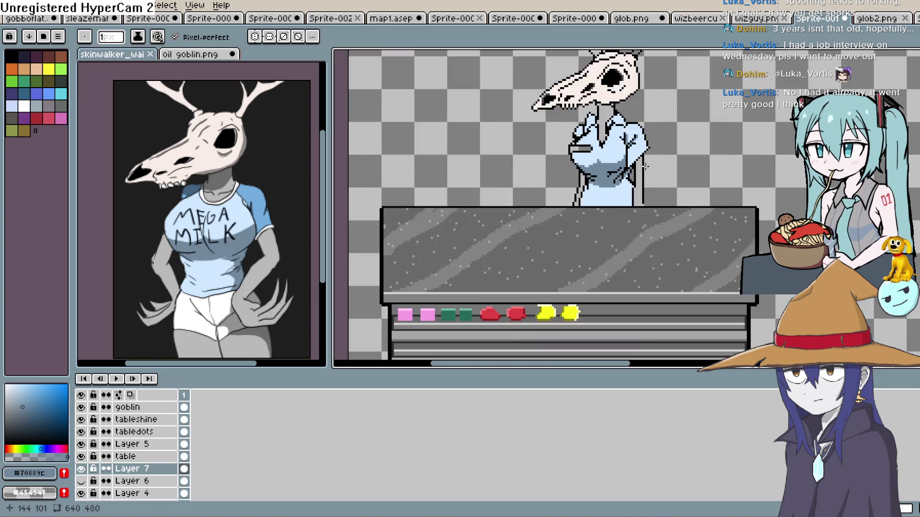
pyautogui.moveTo(634, 158); pyautogui.dragTo(625, 173)
pyautogui.scroll(5, 623, 177)
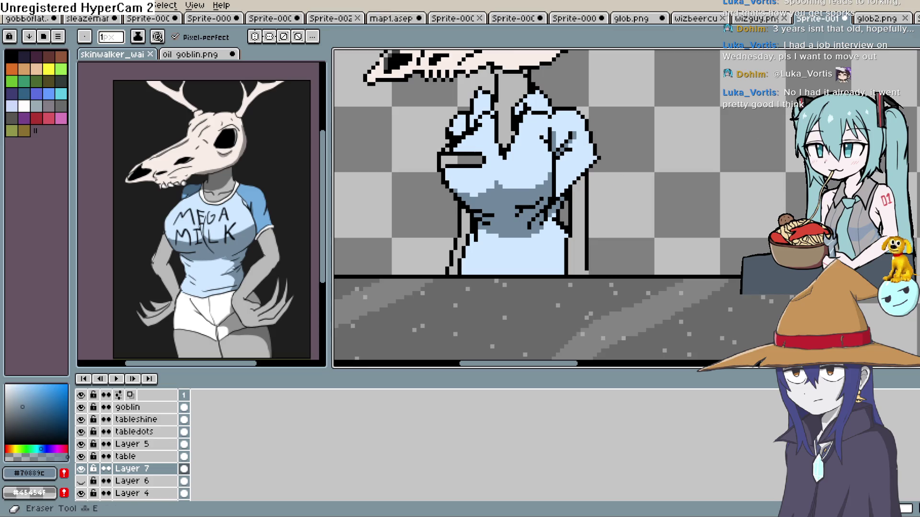
pyautogui.press('alt')
pyautogui.click(512, 85)
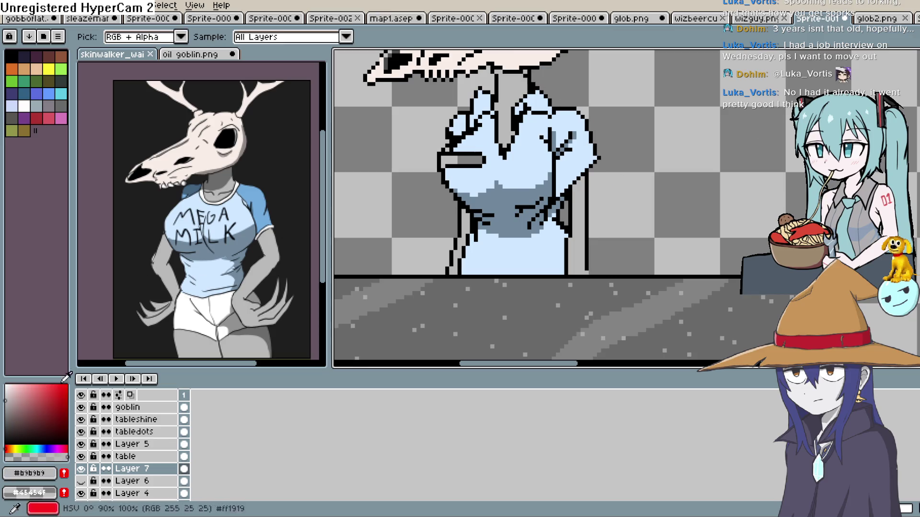
pyautogui.click(11, 410)
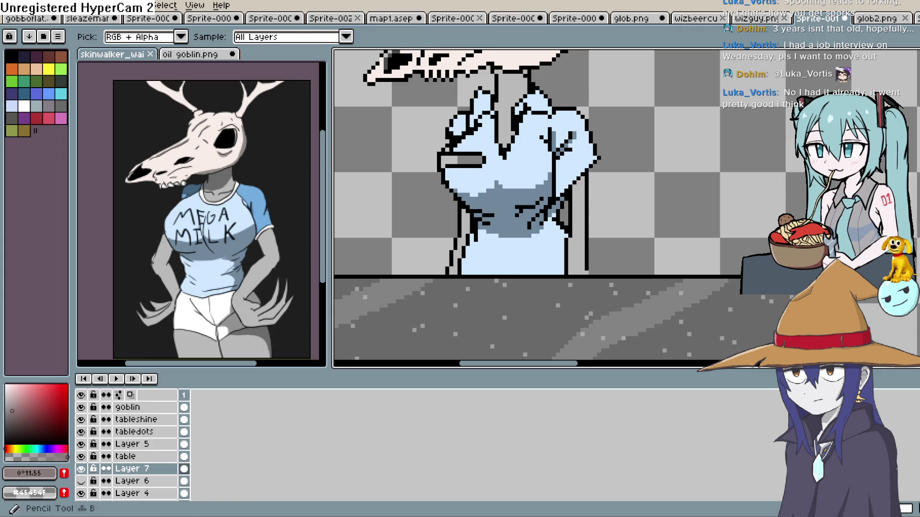
pyautogui.press('b')
pyautogui.scroll(1, 548, 169)
pyautogui.scroll(1, 548, 169)
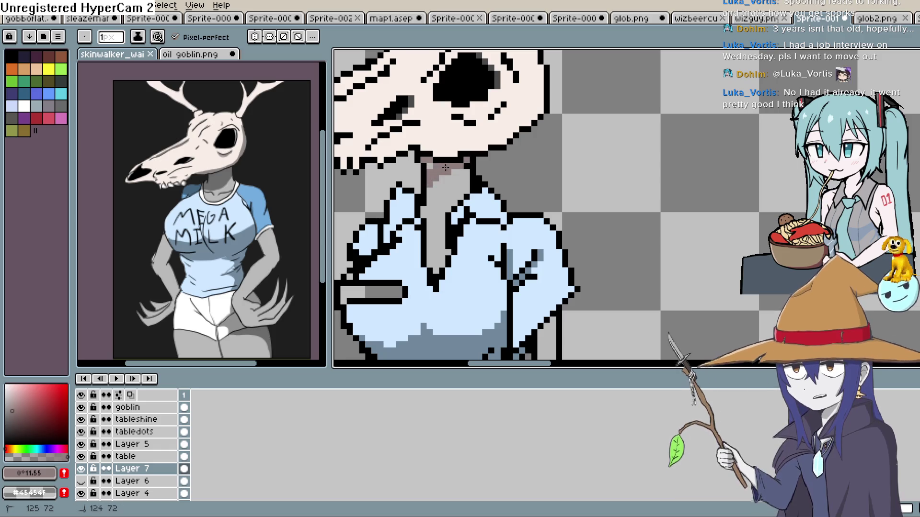
# - Frame the figure and counter, then pick white with the fill tool
pyautogui.moveTo(467, 169); pyautogui.dragTo(469, 184)
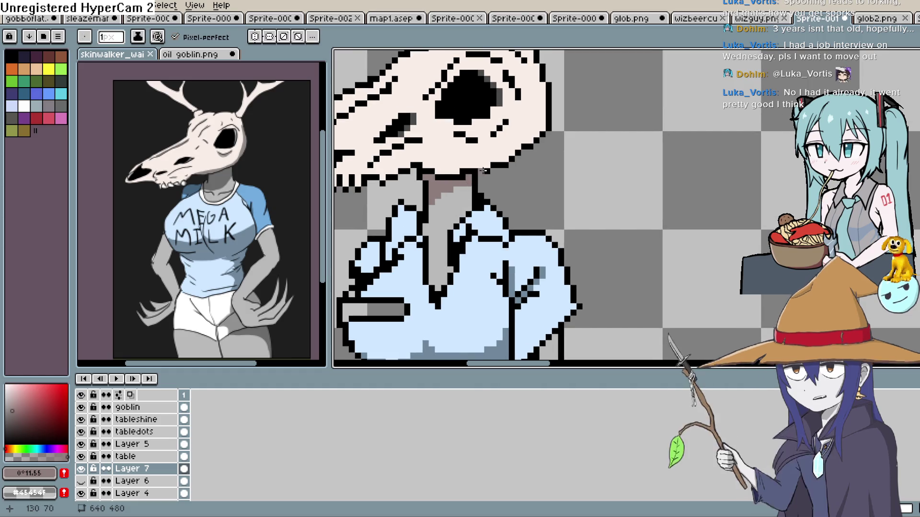
pyautogui.scroll(-3, 552, 164)
pyautogui.moveTo(552, 164); pyautogui.dragTo(535, 127)
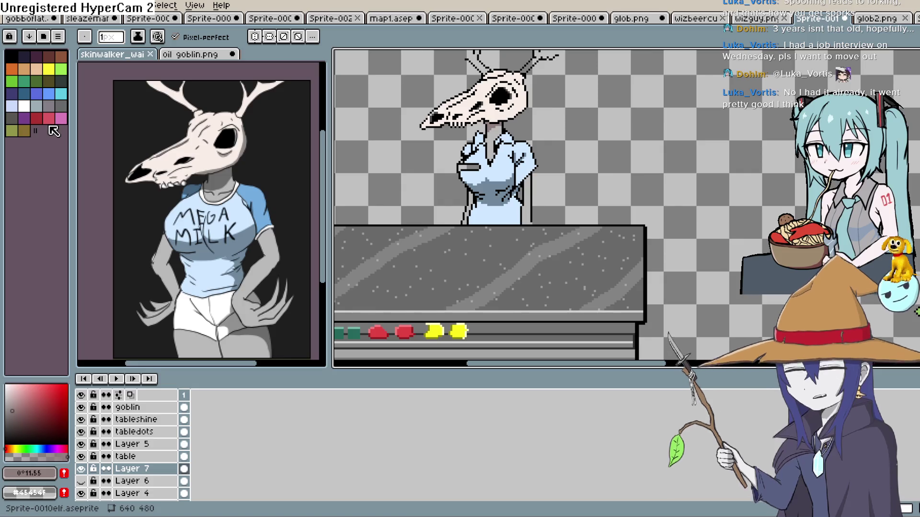
pyautogui.moveTo(12, 390); pyautogui.dragTo(7, 367)
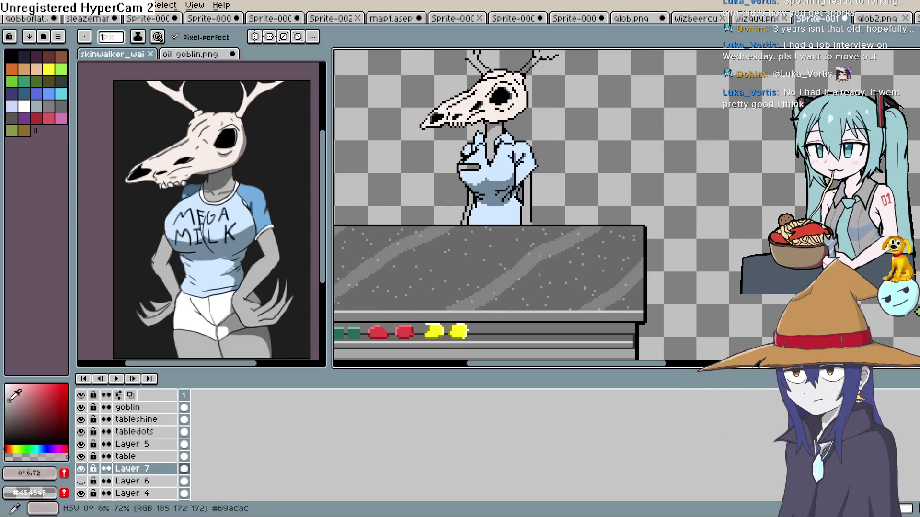
pyautogui.press('g')
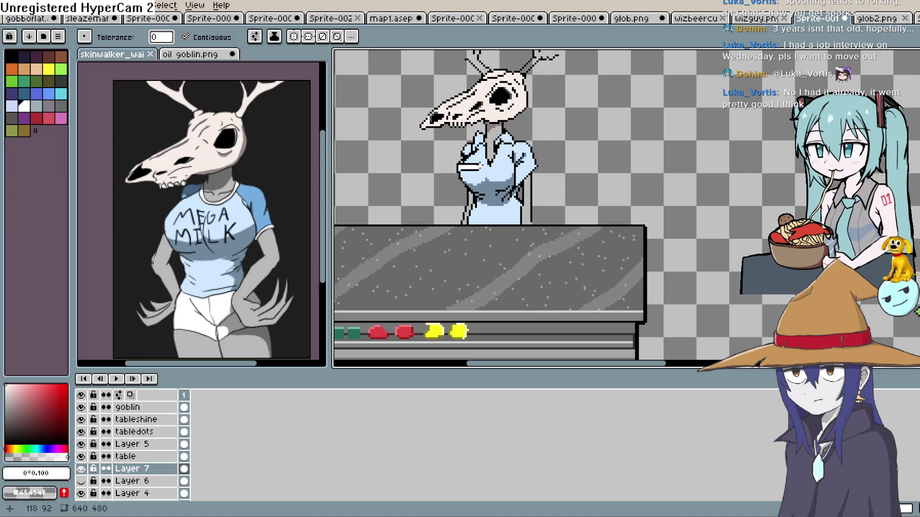
# - Sample the shirt's light blue and touch up the fold lines across the shirt front
pyautogui.scroll(4, 479, 166)
pyautogui.press('alt')
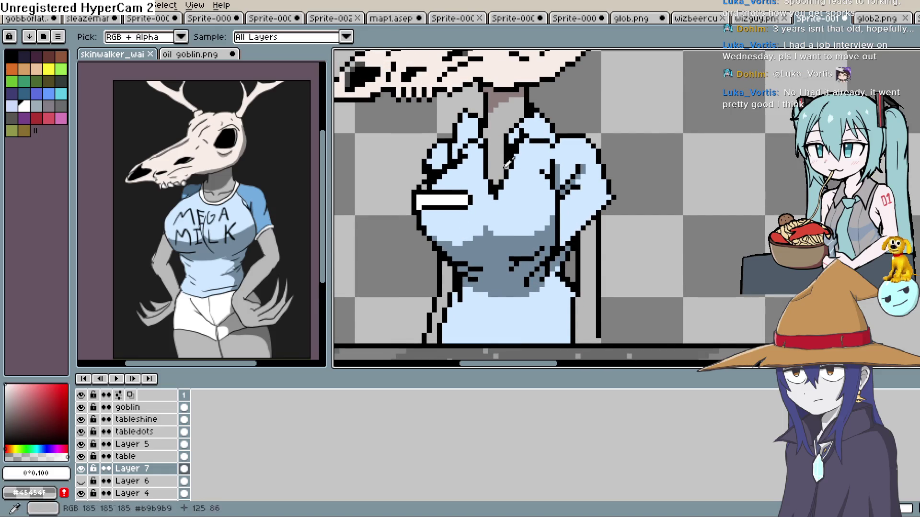
pyautogui.keyDown('alt'); pyautogui.click(509, 164); pyautogui.keyUp('alt')
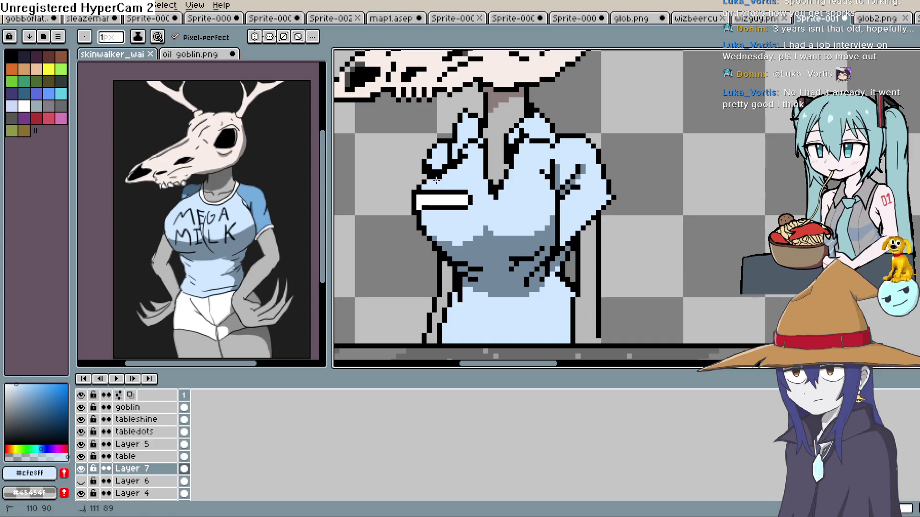
pyautogui.moveTo(490, 142); pyautogui.dragTo(489, 155)
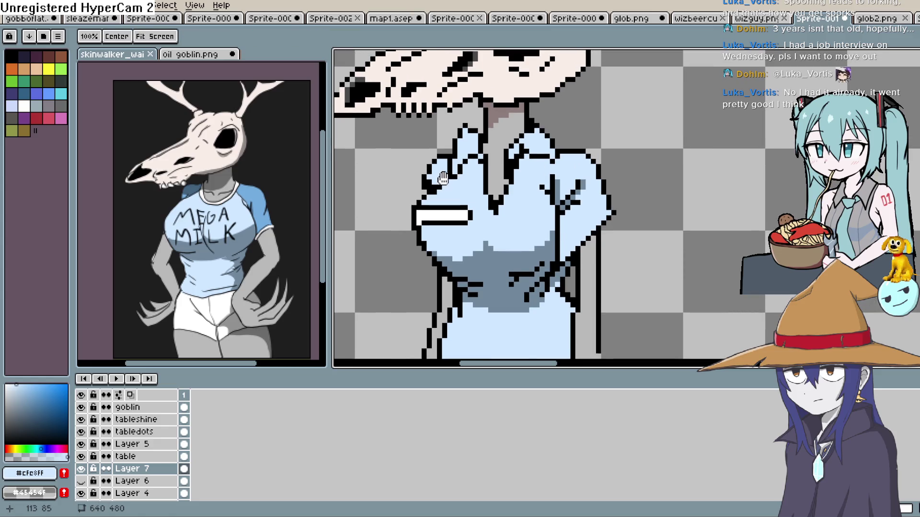
pyautogui.moveTo(620, 154); pyautogui.dragTo(604, 163)
pyautogui.scroll(-5, 604, 163)
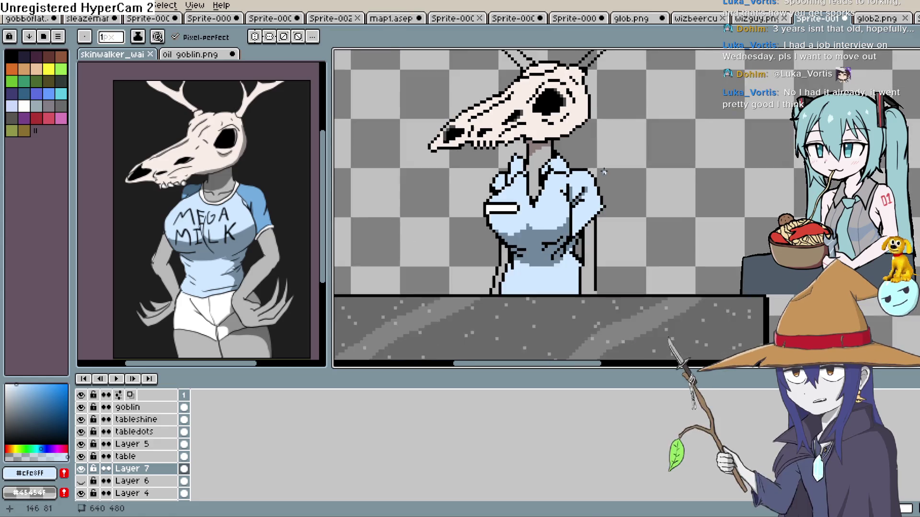
pyautogui.scroll(5, 580, 196)
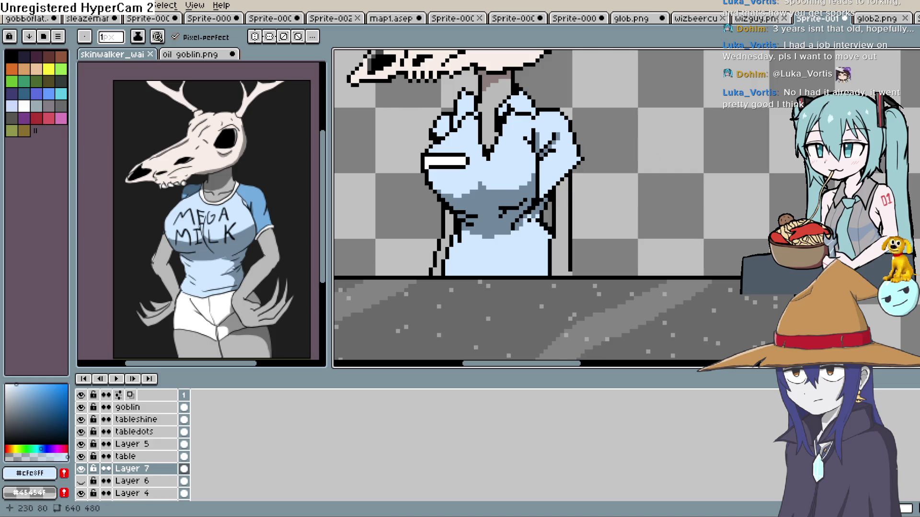
pyautogui.press('e')
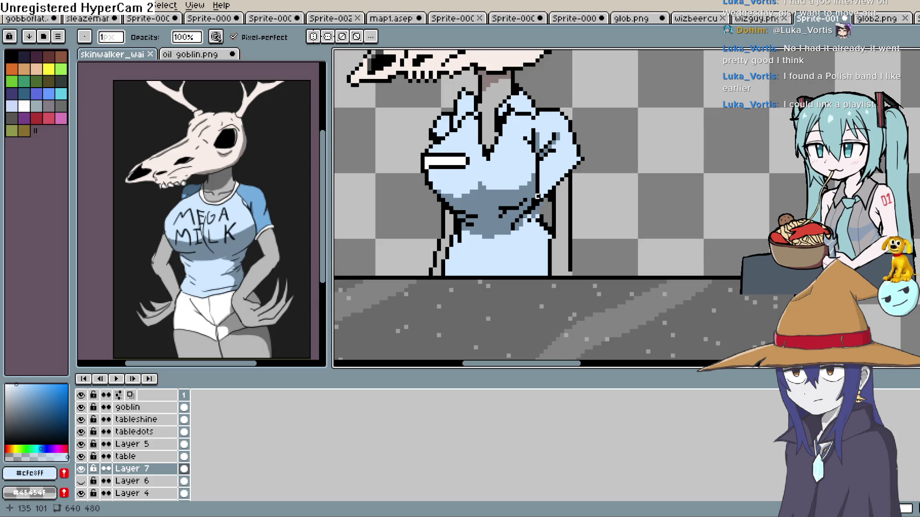
# - Sample black #000000 from the sprite's outline with the Eyedropper
pyautogui.press('i')
pyautogui.click(540, 201)
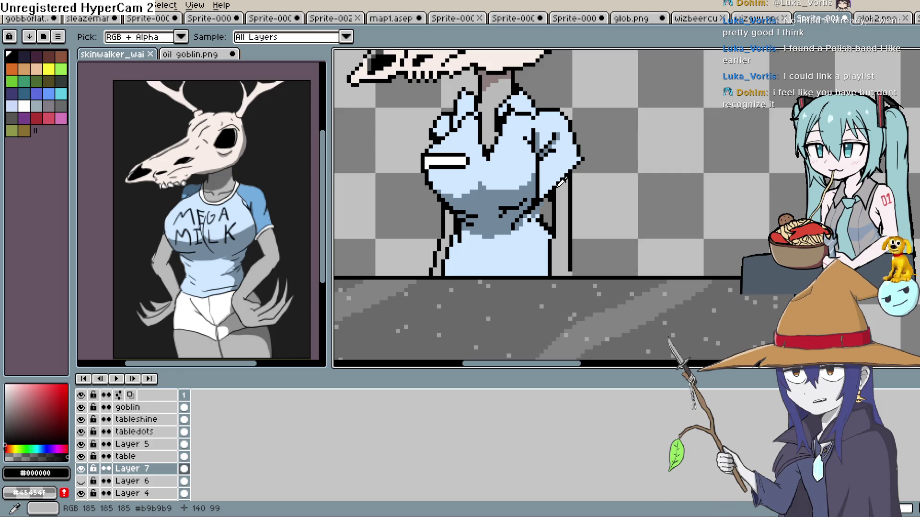
# - Recolour stray black outline pixels on the shirt with the shirt's light blue
pyautogui.press('b')
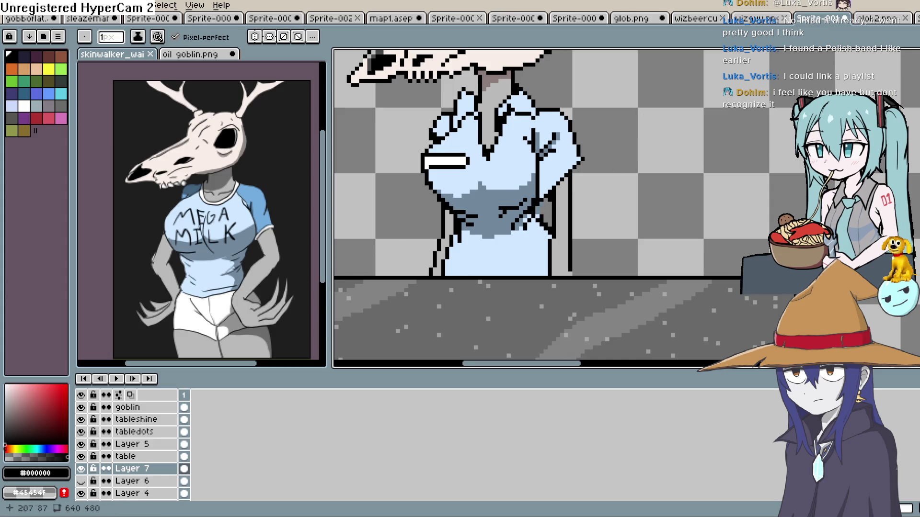
pyautogui.press('e')
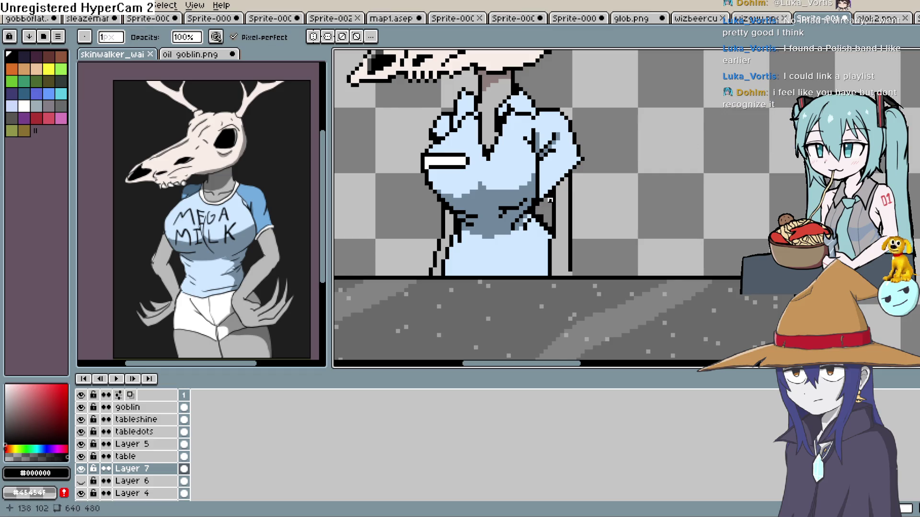
pyautogui.moveTo(551, 194); pyautogui.dragTo(599, 195)
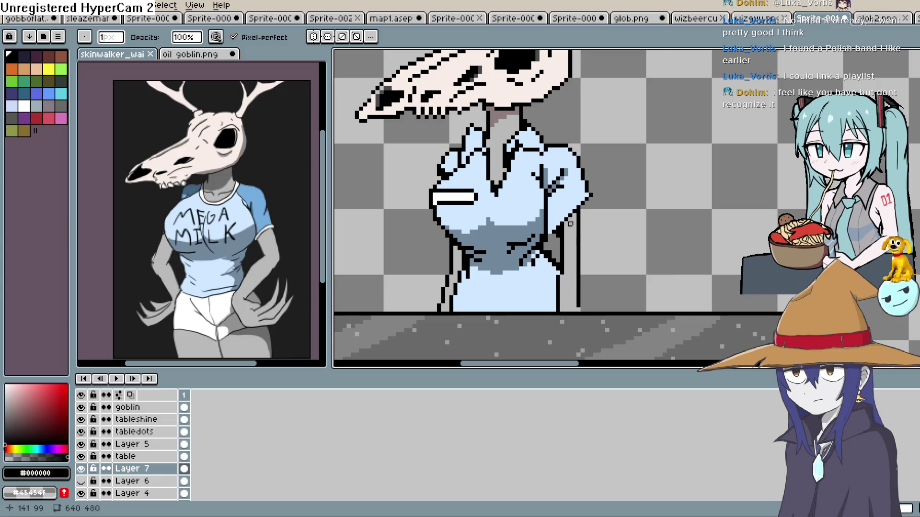
pyautogui.scroll(-3, 570, 223)
pyautogui.press('space')
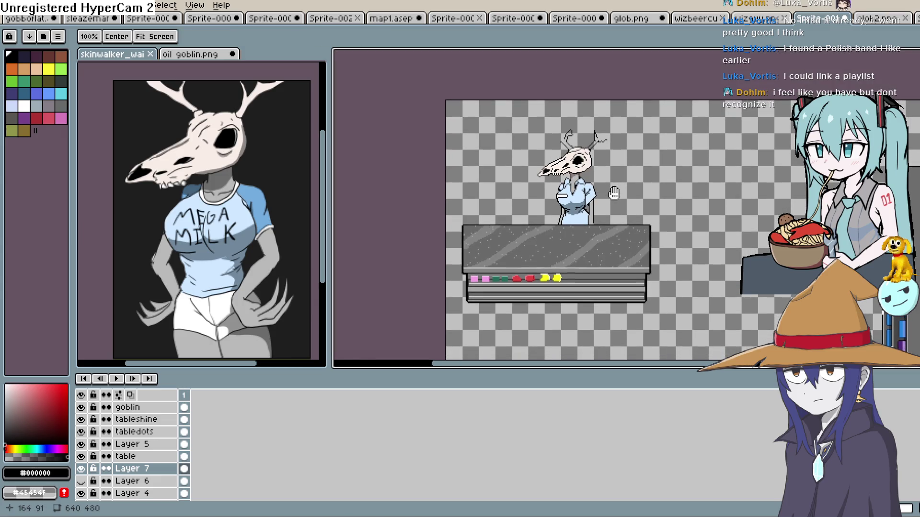
pyautogui.scroll(5, 615, 192)
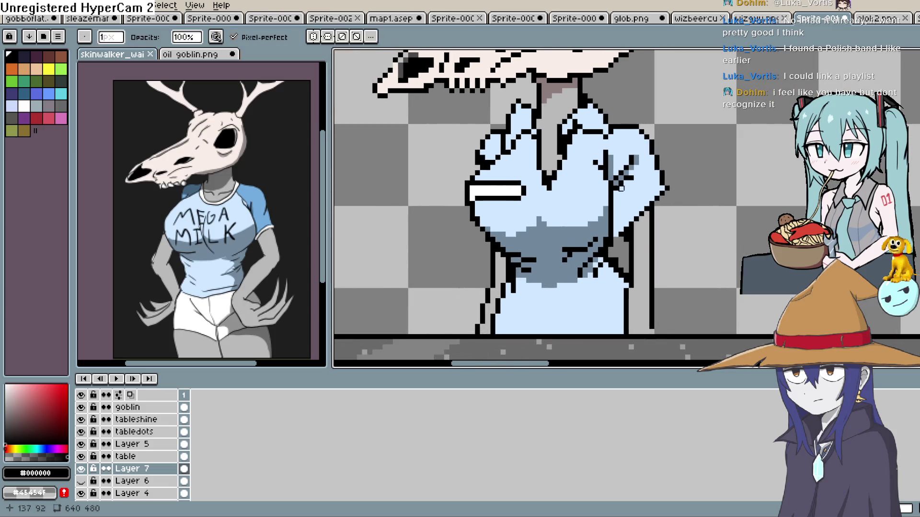
pyautogui.press('i')
pyautogui.click(564, 159)
pyautogui.press('b')
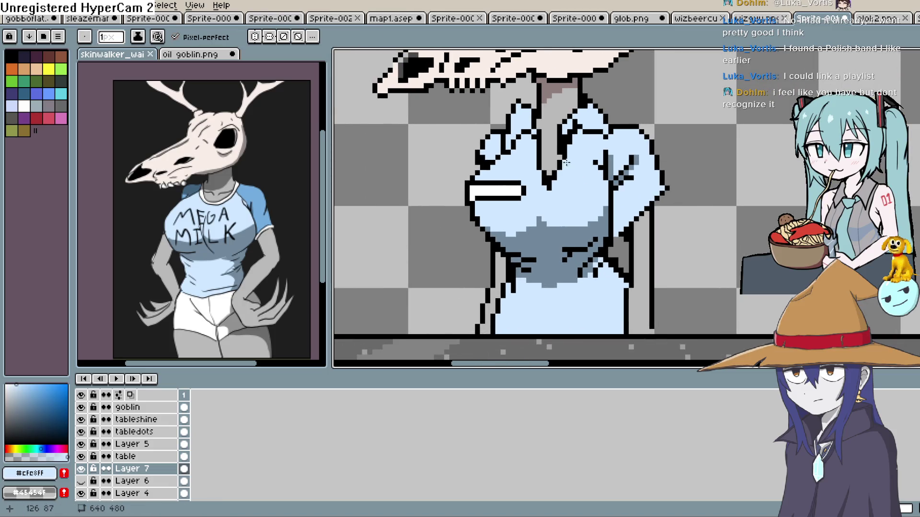
pyautogui.moveTo(564, 158); pyautogui.dragTo(560, 167)
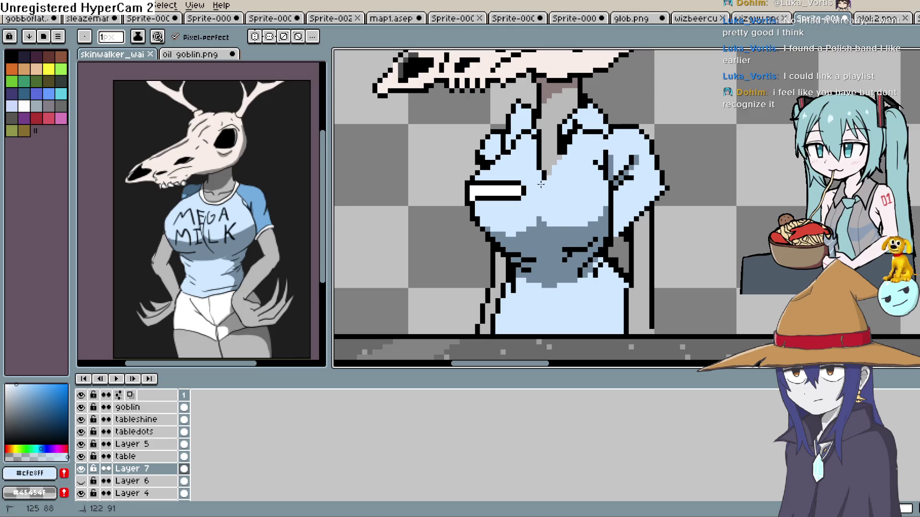
# - Sample black from the sprite outline and frame the full figure and counter
pyautogui.moveTo(677, 146); pyautogui.dragTo(637, 160)
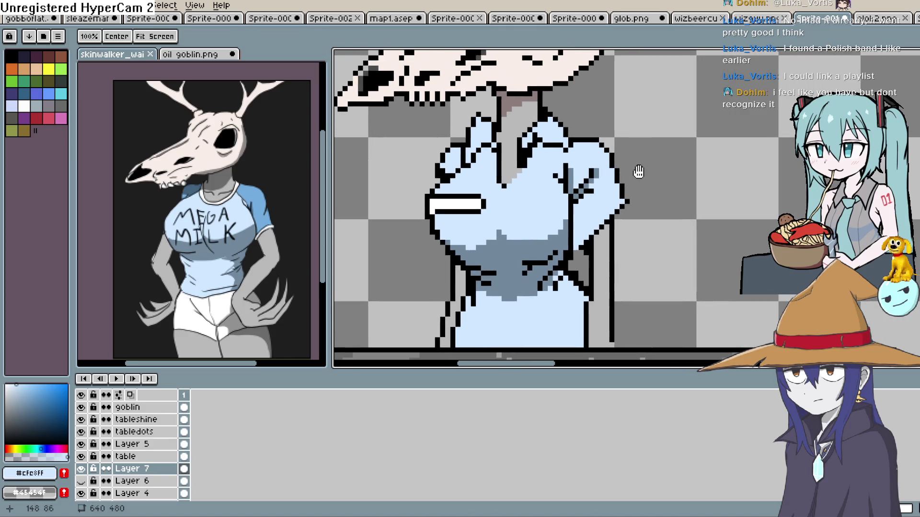
pyautogui.press('alt')
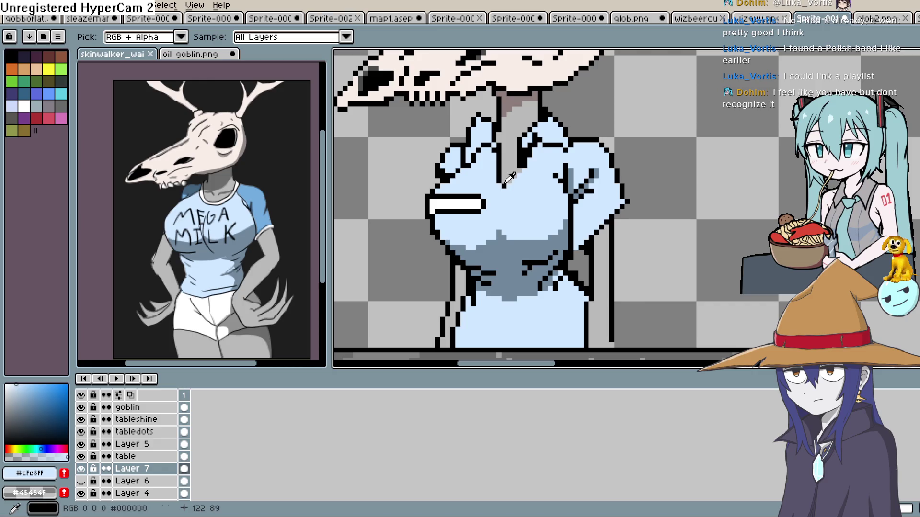
pyautogui.keyDown('alt'); pyautogui.click(504, 183); pyautogui.keyUp('alt')
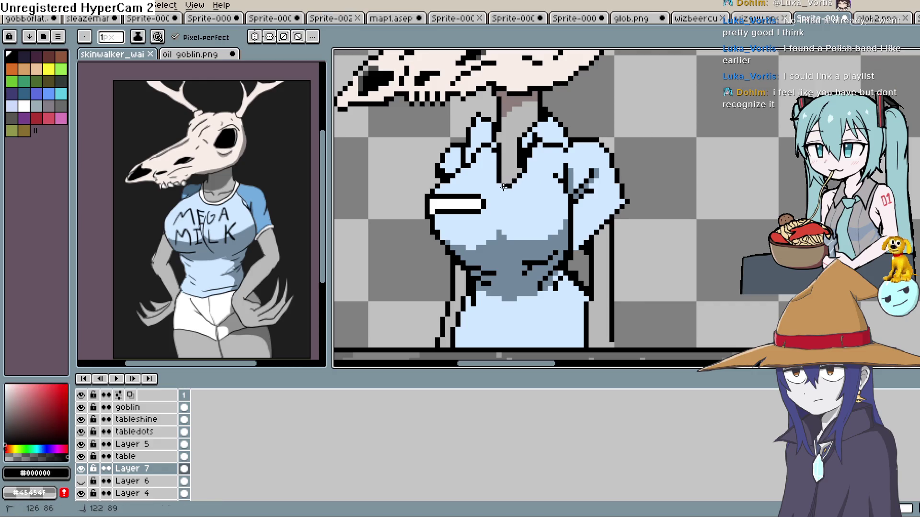
pyautogui.moveTo(595, 201); pyautogui.dragTo(602, 139)
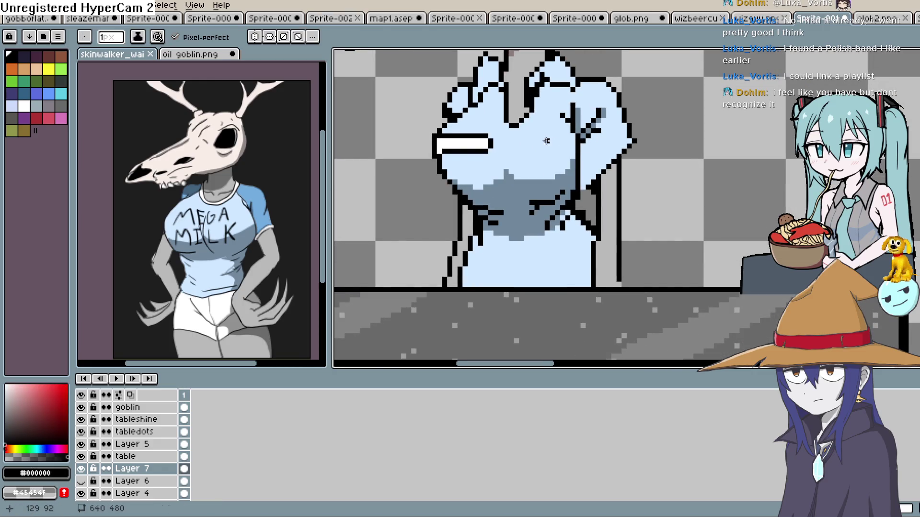
pyautogui.moveTo(546, 141); pyautogui.dragTo(534, 182)
pyautogui.scroll(-1, 534, 182)
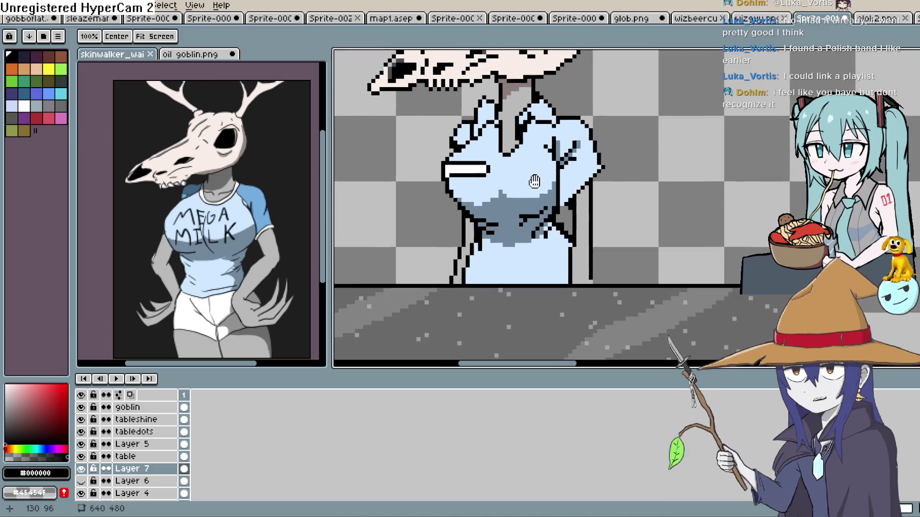
pyautogui.scroll(-2, 534, 182)
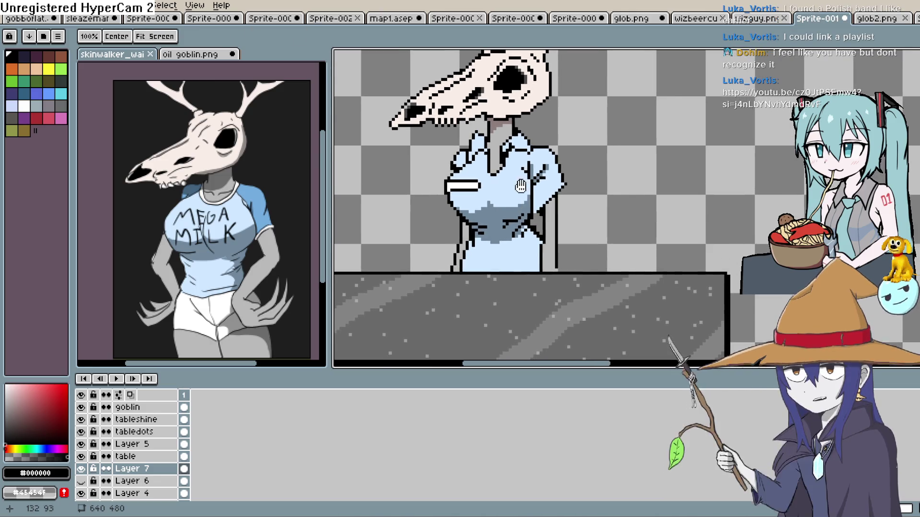
pyautogui.scroll(-2, 520, 186)
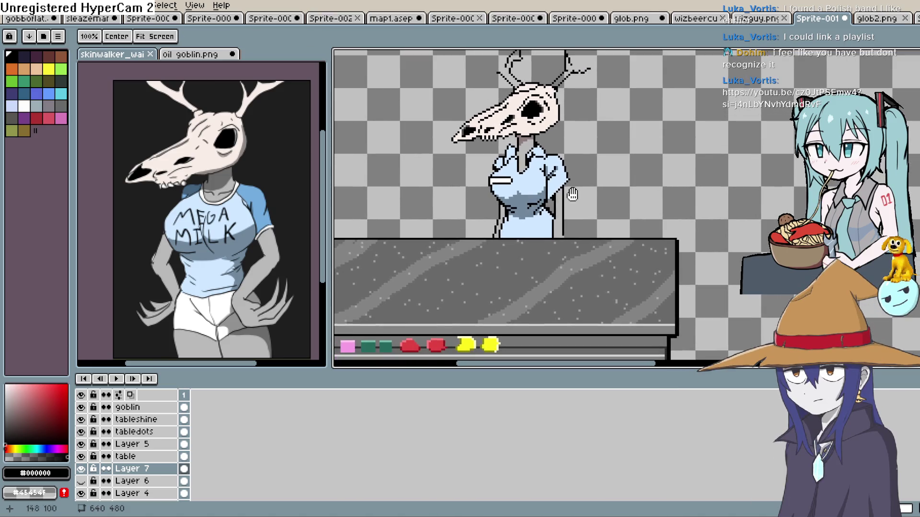
pyautogui.moveTo(572, 194); pyautogui.dragTo(655, 152)
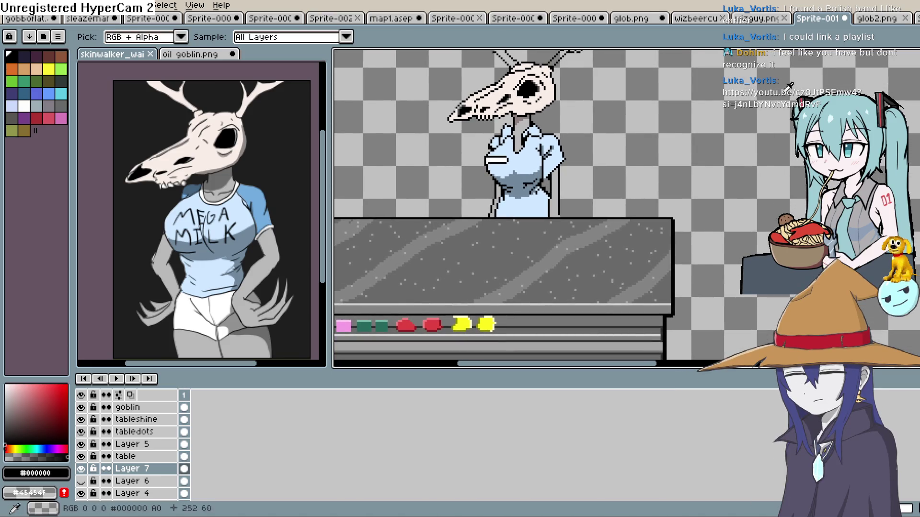
# - Sample greyish brown #8d7c7c and compare the figure with the skinwalker reference's skull
pyautogui.keyDown('alt'); pyautogui.click(191, 148); pyautogui.keyUp('alt')
pyautogui.scroll(3, 539, 186)
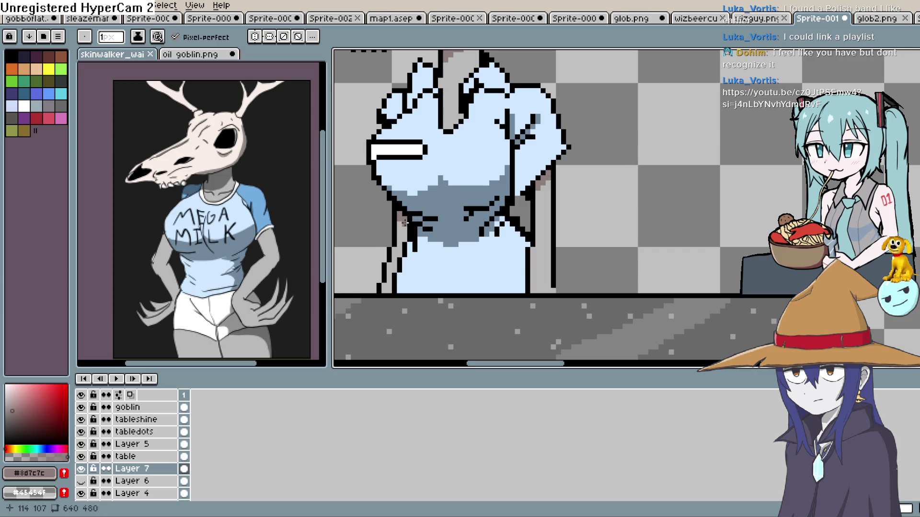
pyautogui.scroll(-3, 566, 211)
pyautogui.moveTo(567, 222); pyautogui.dragTo(559, 221)
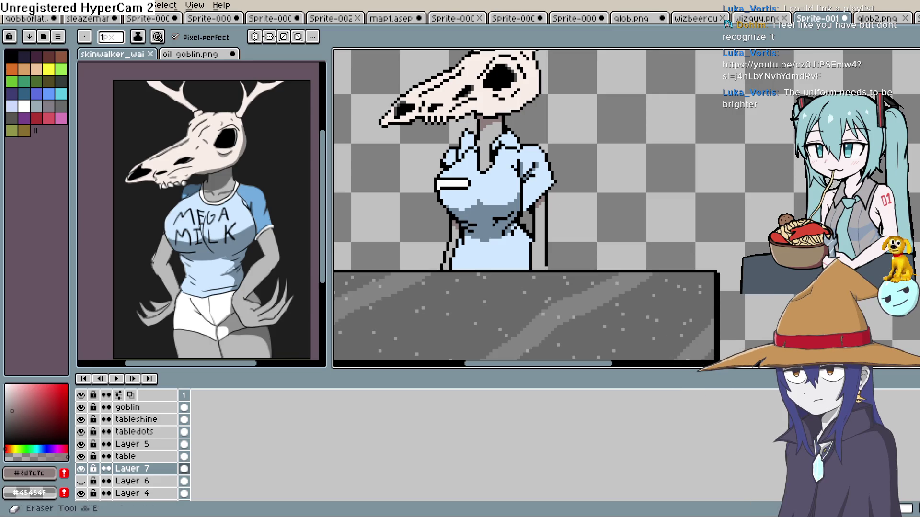
pyautogui.scroll(-2, 266, 271)
pyautogui.scroll(3, 268, 271)
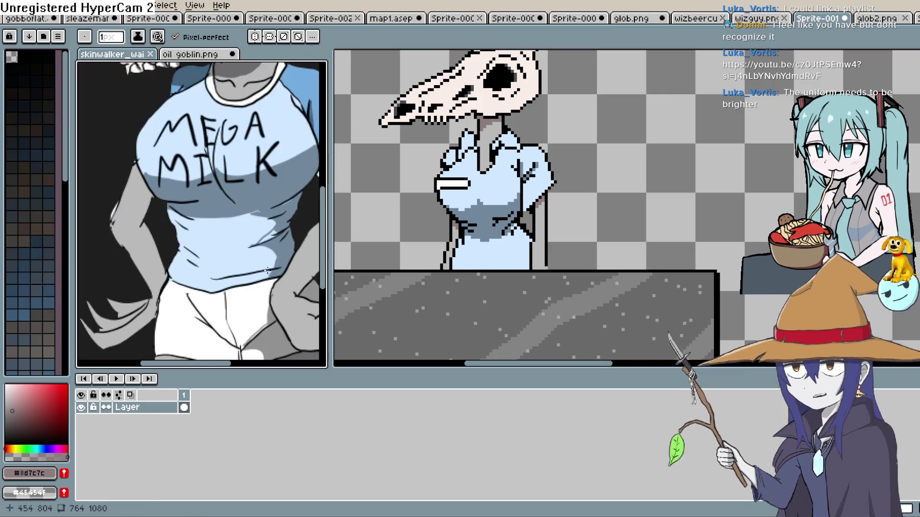
pyautogui.moveTo(201, 144); pyautogui.dragTo(211, 201)
pyautogui.scroll(-3, 604, 232)
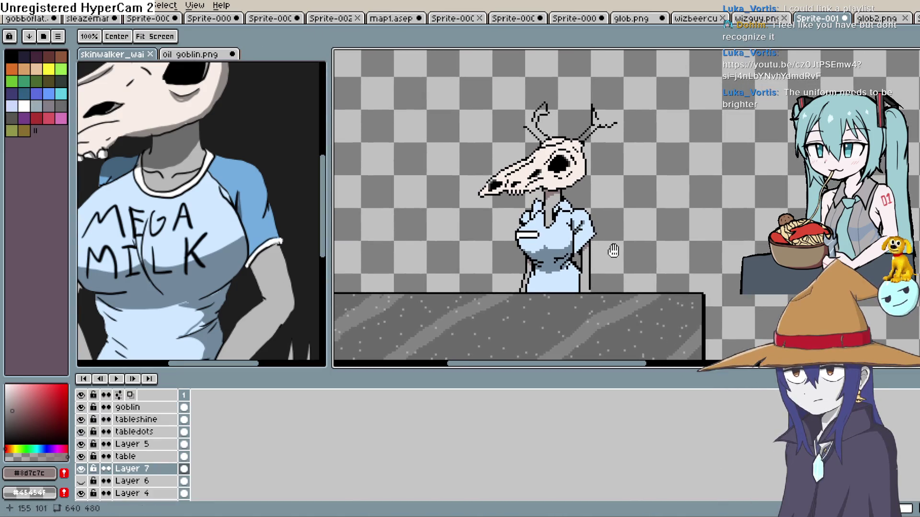
pyautogui.scroll(3, 618, 239)
pyautogui.moveTo(582, 233); pyautogui.dragTo(575, 236)
pyautogui.press('b')
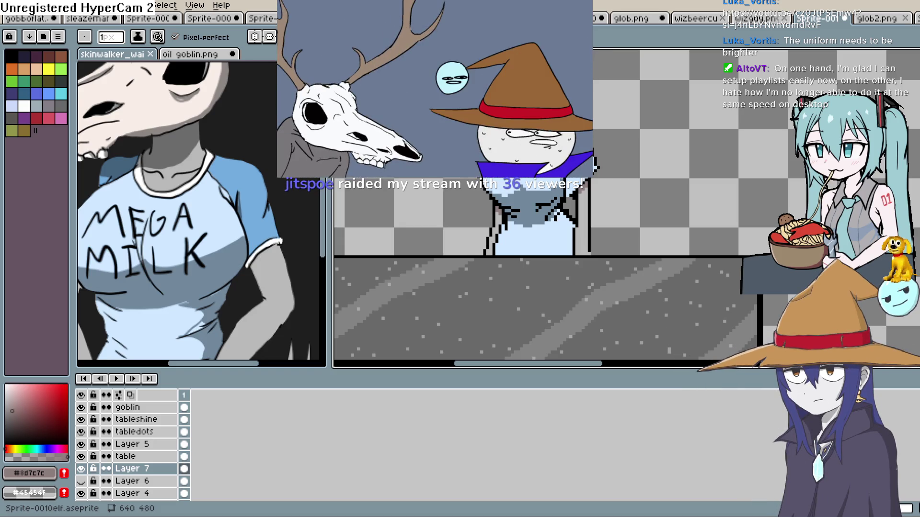
pyautogui.press('d')
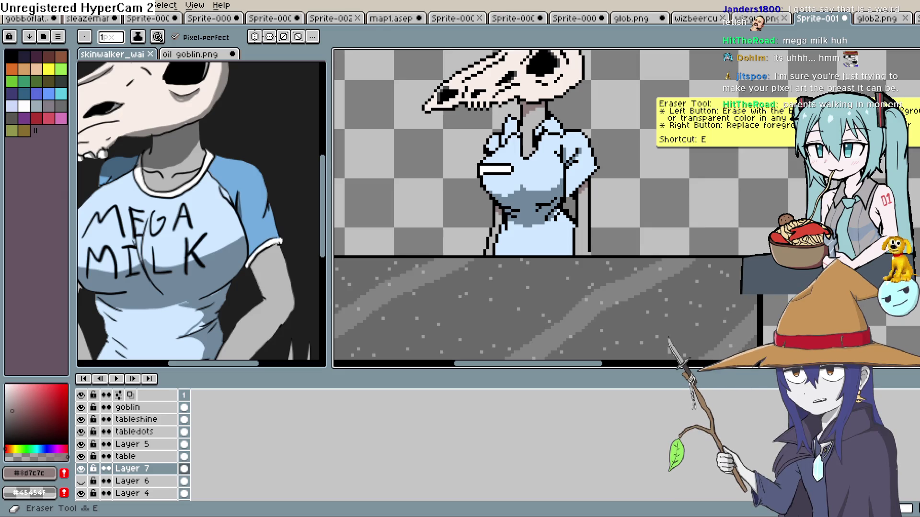
# - Zoom out from the shirt with its new Contour-drawn outline and shading pixels
pyautogui.scroll(-3, 473, 125)
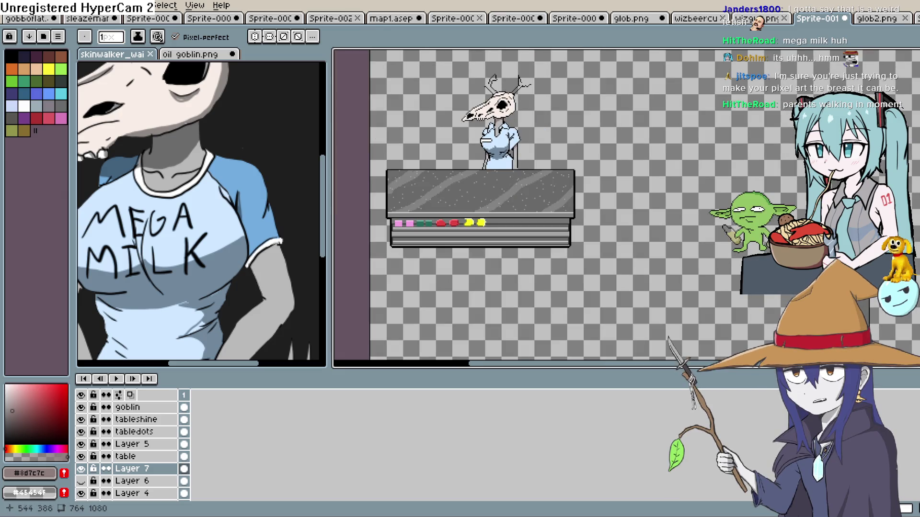
pyautogui.moveTo(226, 141); pyautogui.dragTo(231, 251)
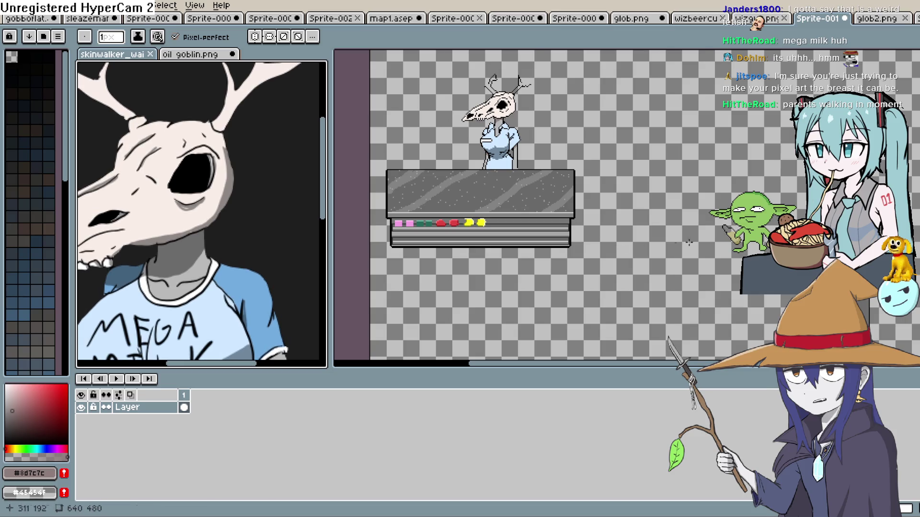
pyautogui.moveTo(689, 242); pyautogui.dragTo(637, 270)
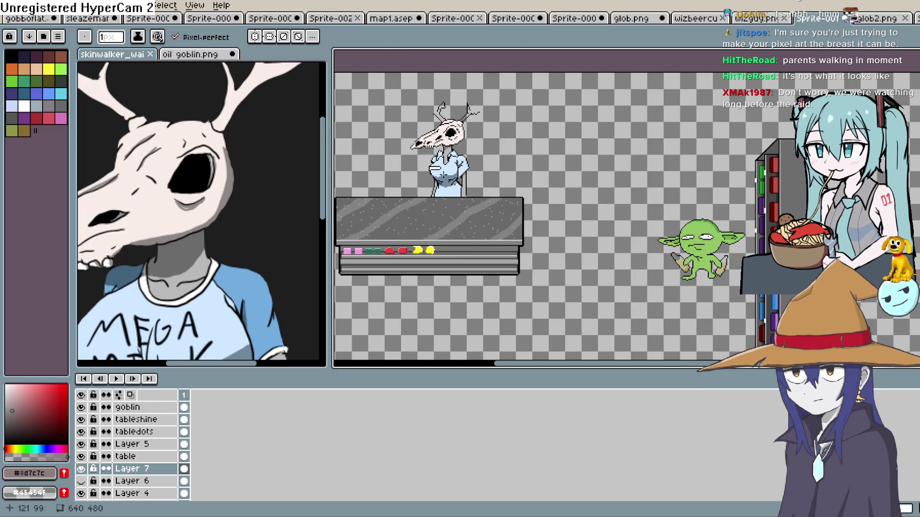
pyautogui.scroll(2, 518, 185)
pyautogui.moveTo(488, 133)
pyautogui.mouseDown()
pyautogui.moveTo(660, 175)
pyautogui.moveTo(580, 146)
pyautogui.mouseUp()
pyautogui.scroll(-2, 659, 175)
pyautogui.moveTo(830, 210)
pyautogui.mouseDown()
pyautogui.moveTo(608, 145)
pyautogui.moveTo(649, 145)
pyautogui.mouseUp()
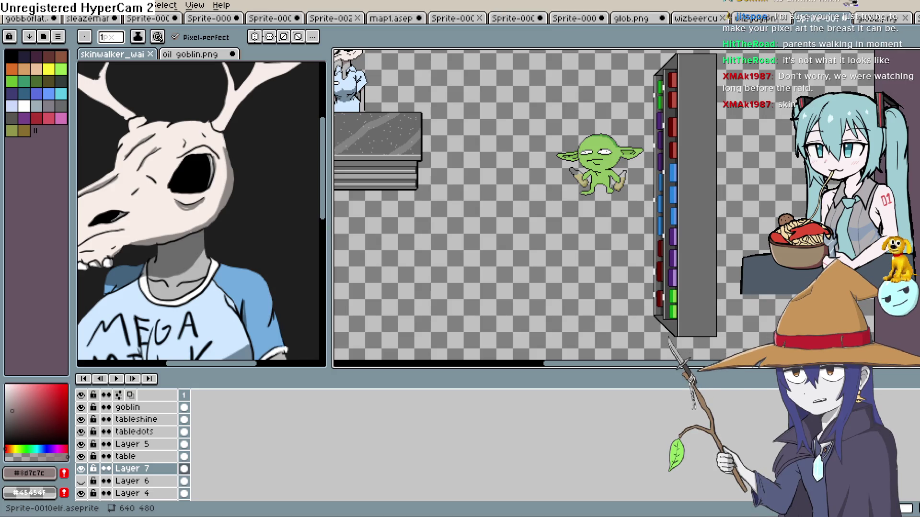
pyautogui.hotkey('alt', 'Tab')
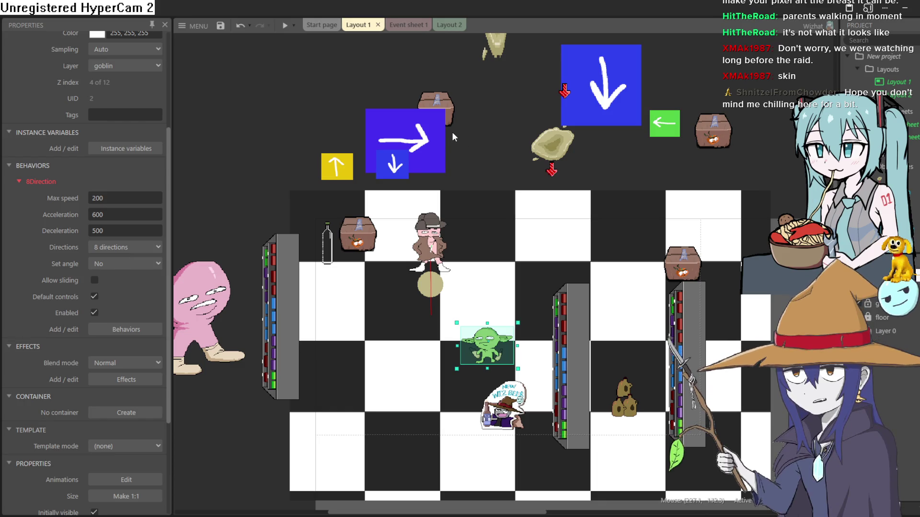
# - Pan to show the lower part of Layout 1 with the goblin on the checkered floor
pyautogui.moveTo(486, 148); pyautogui.dragTo(472, 100)
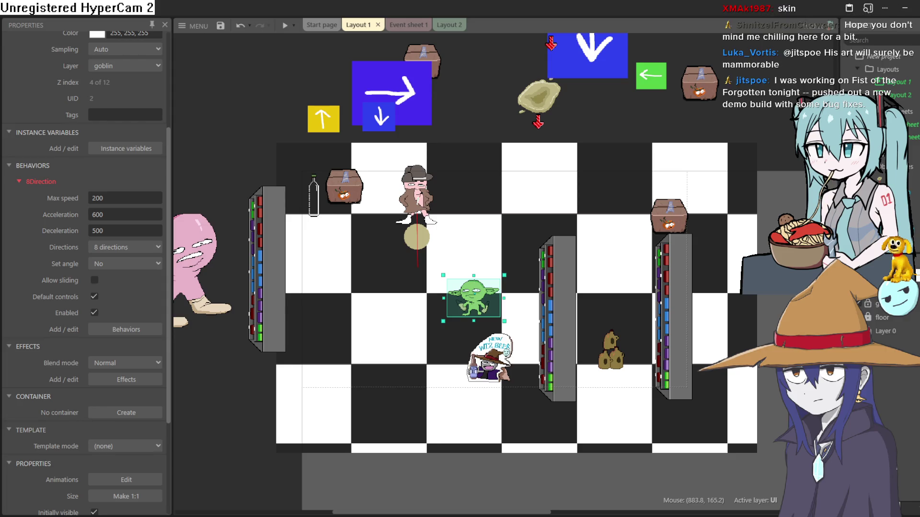
# - Run a preview of Layout 1 and recentre the layout view afterwards
pyautogui.click(282, 27)
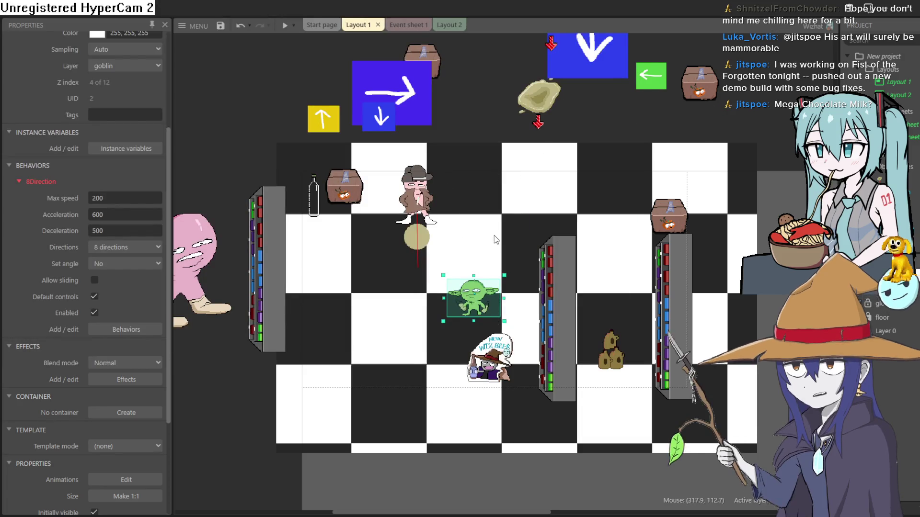
pyautogui.moveTo(509, 226); pyautogui.dragTo(527, 236)
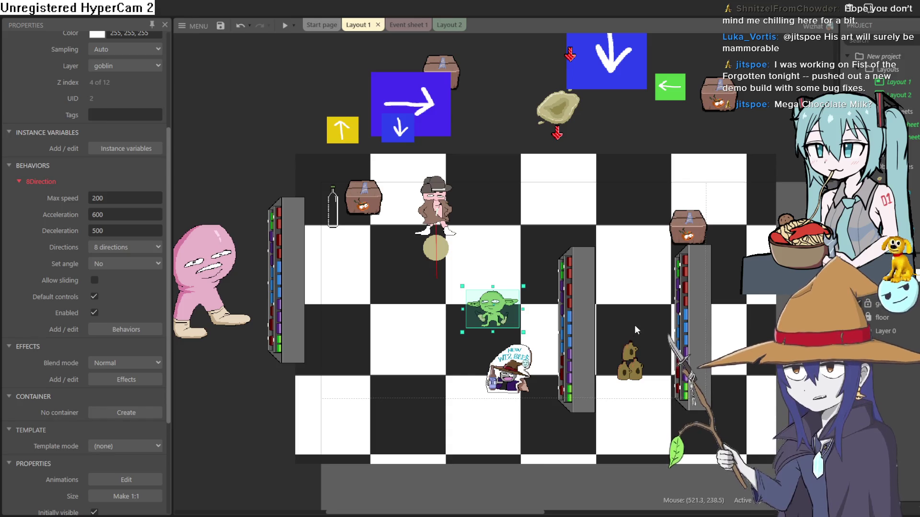
pyautogui.moveTo(633, 383); pyautogui.dragTo(610, 388)
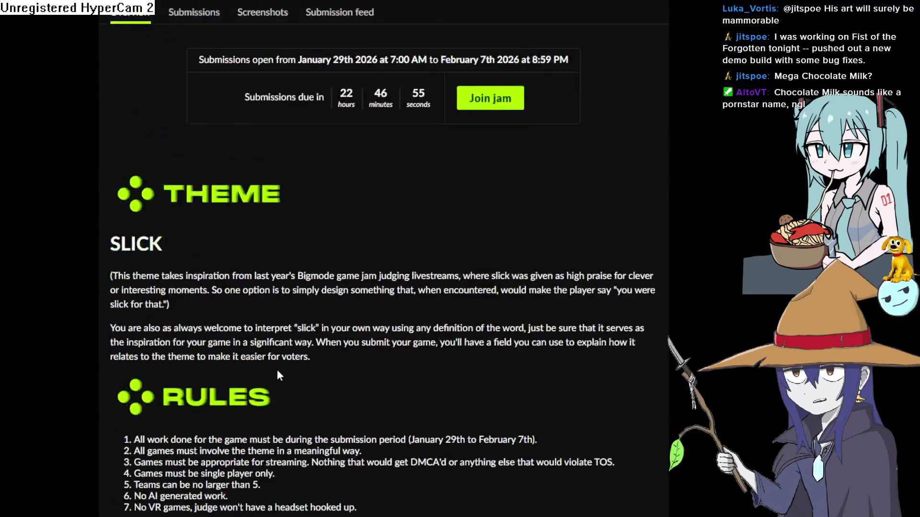
# - Read the Bigmode Game Jam 2026 title, dates and countdown, then return to Construct 3
pyautogui.scroll(5, 278, 369)
pyautogui.scroll(-4, 285, 364)
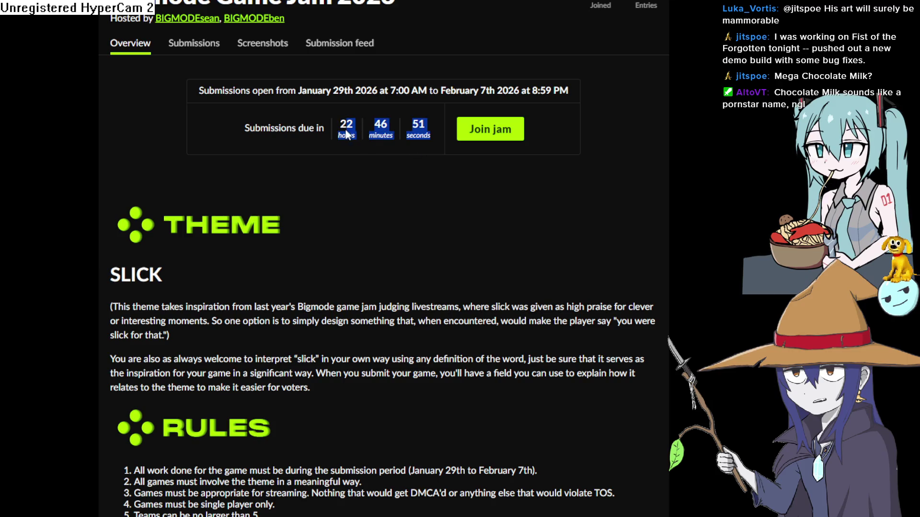
pyautogui.moveTo(335, 127)
pyautogui.mouseDown()
pyautogui.moveTo(242, 129)
pyautogui.moveTo(221, 75)
pyautogui.moveTo(153, 7)
pyautogui.moveTo(114, 46)
pyautogui.mouseUp()
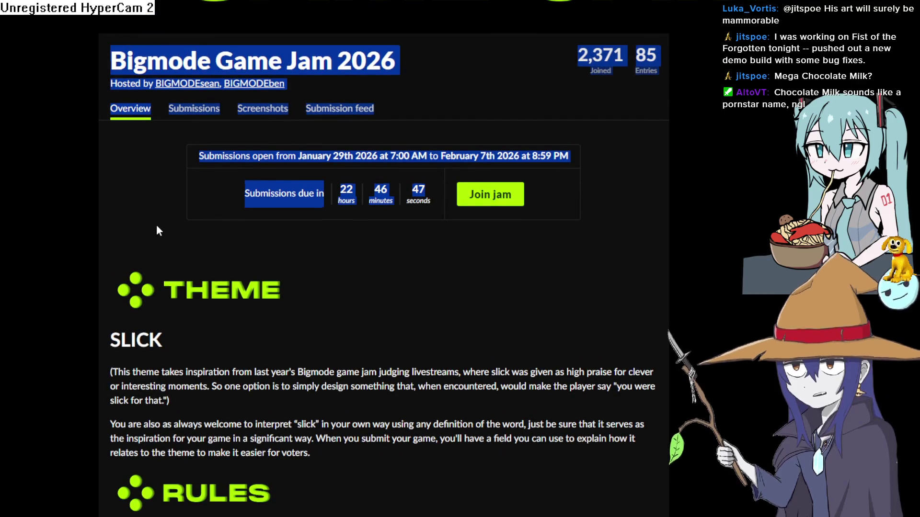
pyautogui.click(148, 218)
pyautogui.scroll(-1, 147, 217)
pyautogui.scroll(-4, 162, 200)
pyautogui.scroll(-7, 204, 130)
pyautogui.scroll(10, 258, 151)
pyautogui.scroll(5, 268, 144)
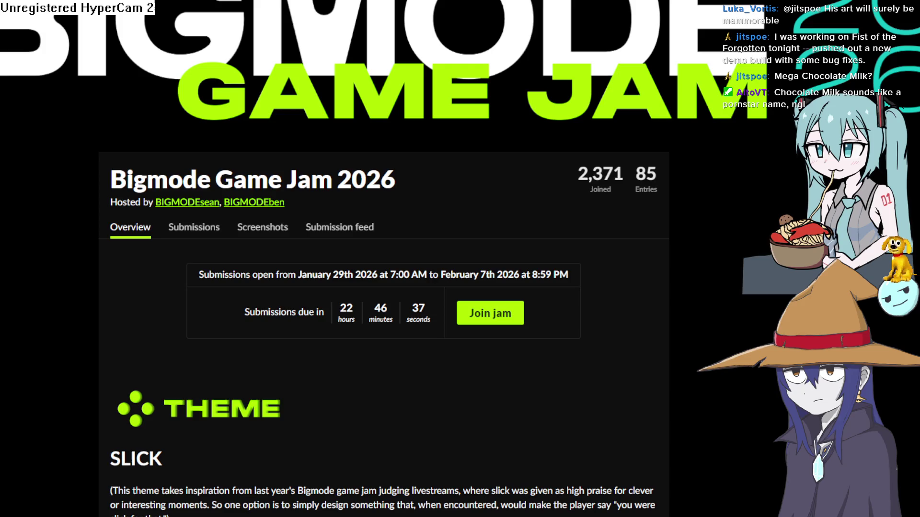
pyautogui.hotkey('alt', 'Tab')
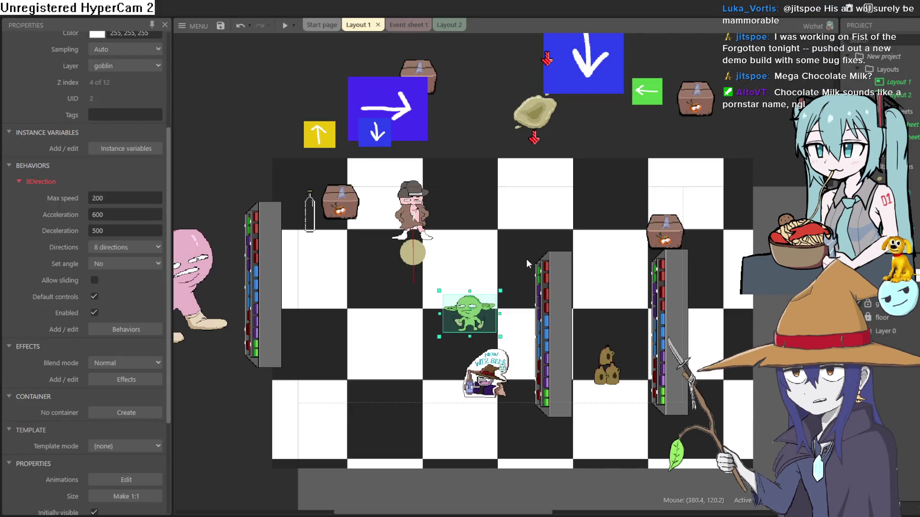
pyautogui.moveTo(524, 260); pyautogui.dragTo(527, 249)
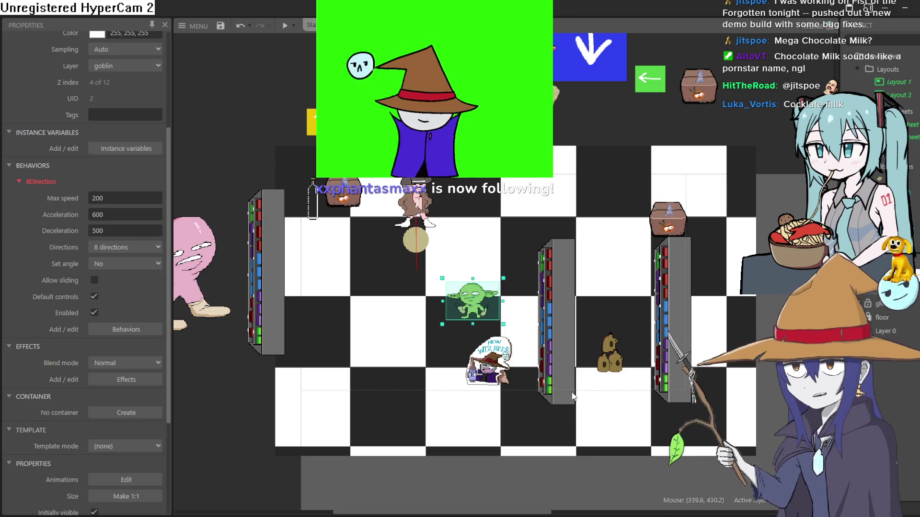
pyautogui.scroll(10, 611, 364)
pyautogui.scroll(-2, 611, 366)
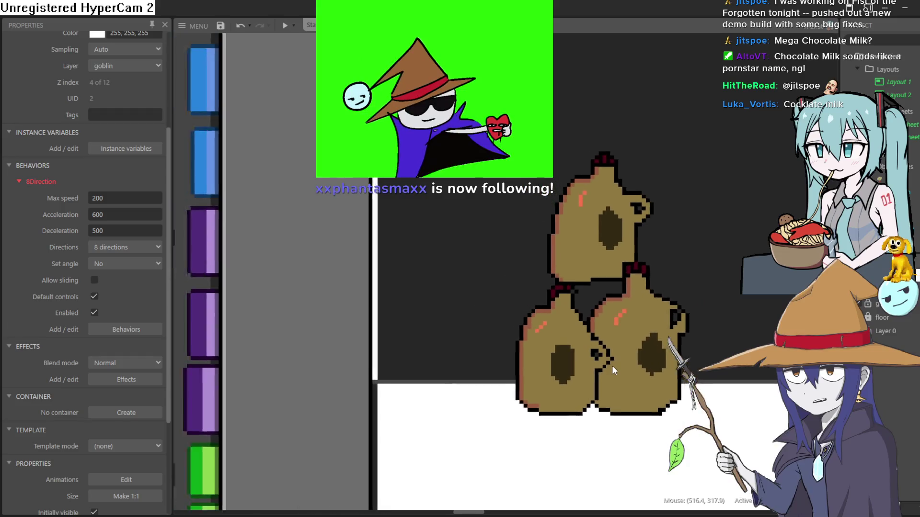
pyautogui.scroll(-8, 563, 345)
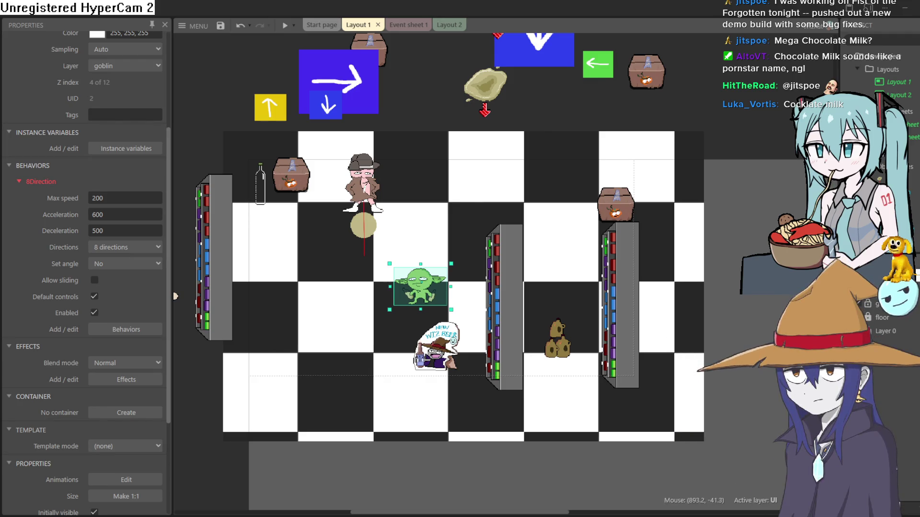
pyautogui.hotkey('alt', 'Tab')
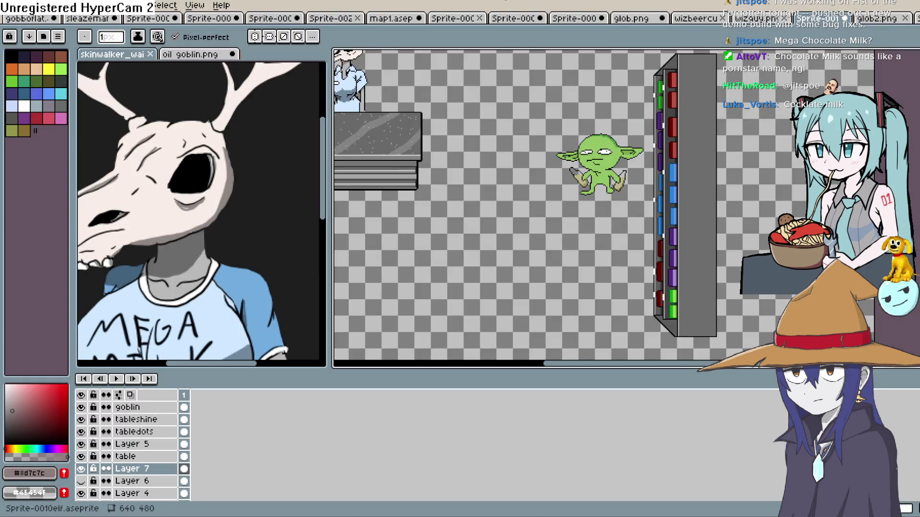
# - Step through the open file tabs to the map1 town map
pyautogui.click(754, 19)
pyautogui.click(697, 19)
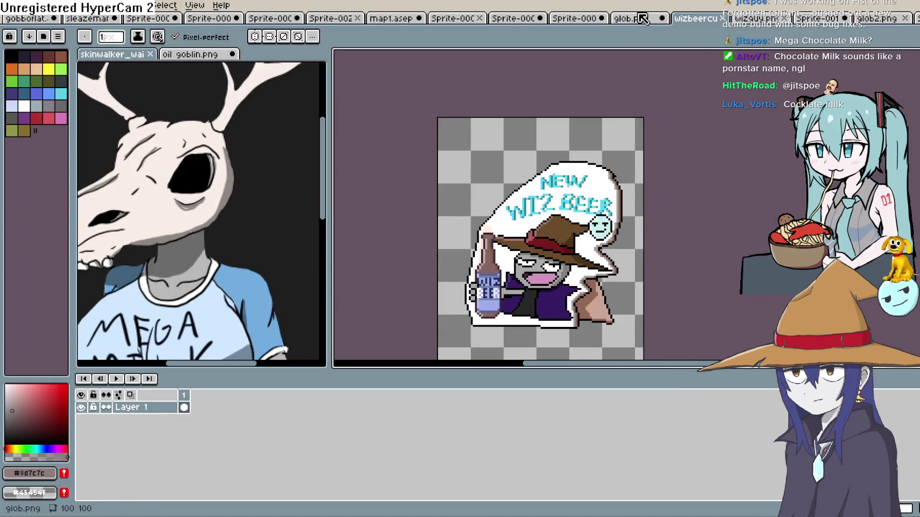
pyautogui.click(632, 19)
pyautogui.click(570, 20)
pyautogui.click(513, 19)
pyautogui.click(453, 19)
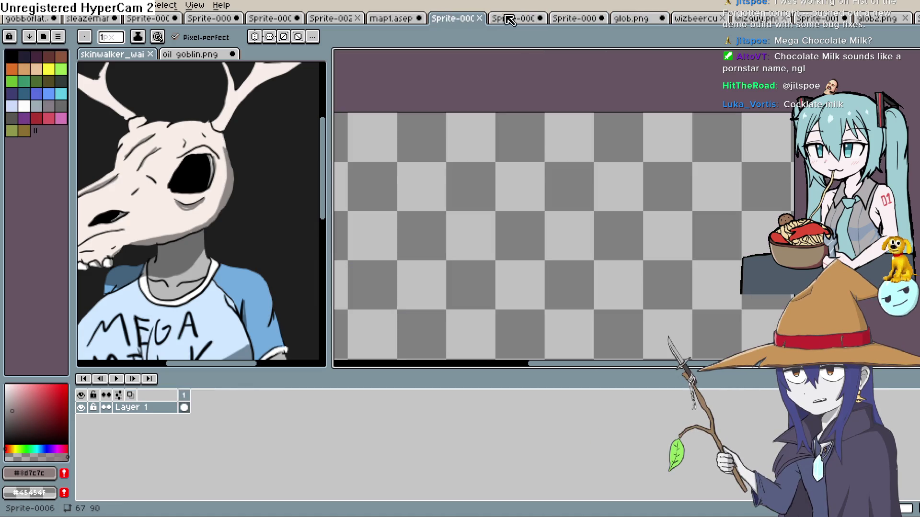
pyautogui.click(389, 20)
# - Drag the splitter left to widen the map canvas around the Wiz Mart area
pyautogui.scroll(-2, 364, 144)
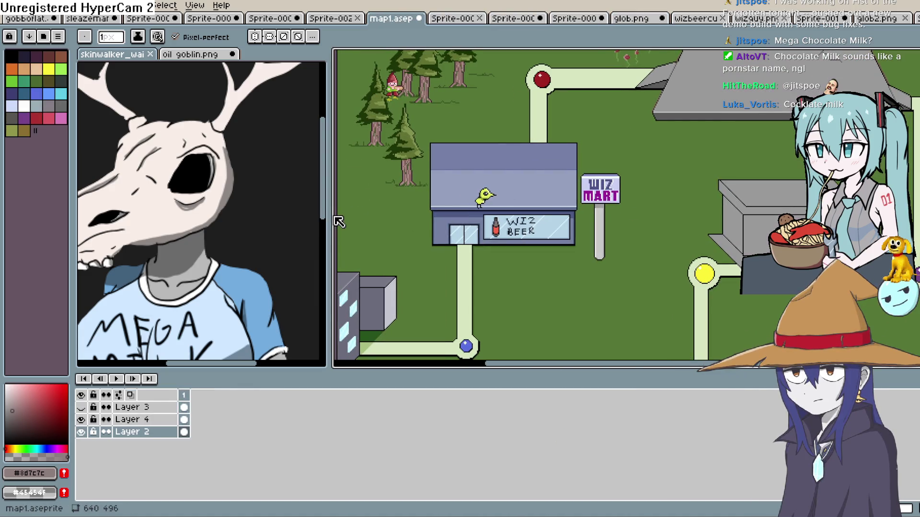
pyautogui.hscroll(-2, 334, 216)
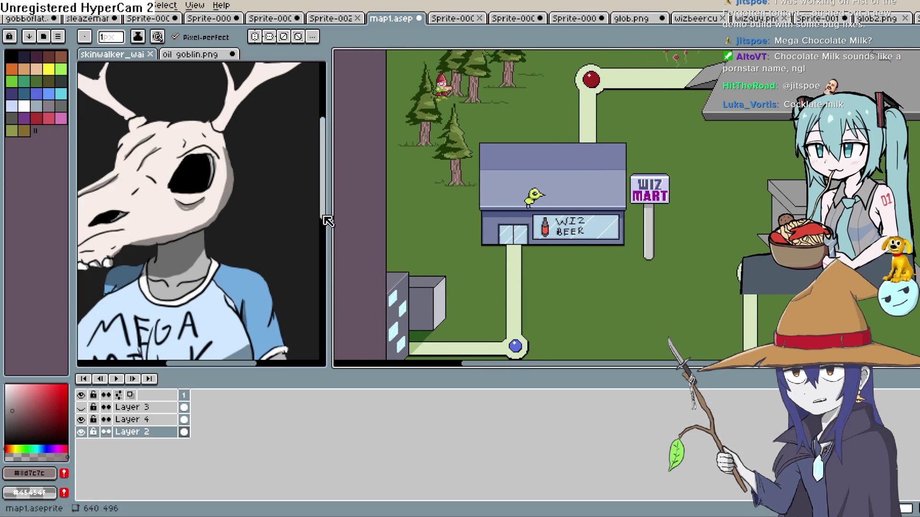
pyautogui.moveTo(328, 212); pyautogui.dragTo(163, 214)
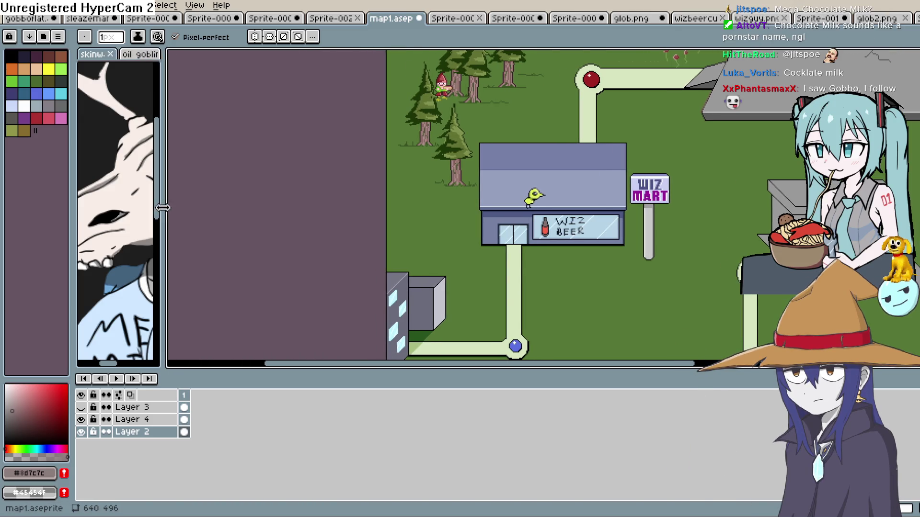
pyautogui.scroll(-2, 462, 216)
pyautogui.scroll(2, 462, 216)
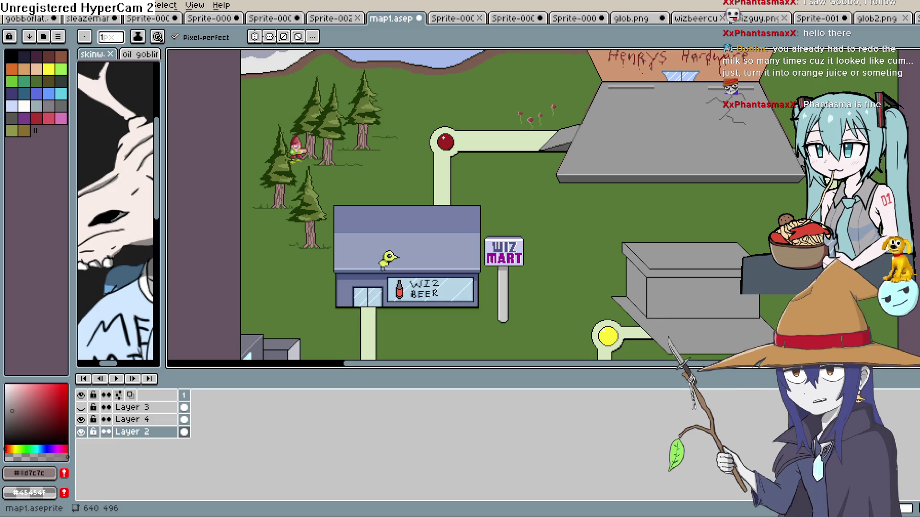
pyautogui.hotkey('alt', 'Tab')
pyautogui.scroll(10, 574, 337)
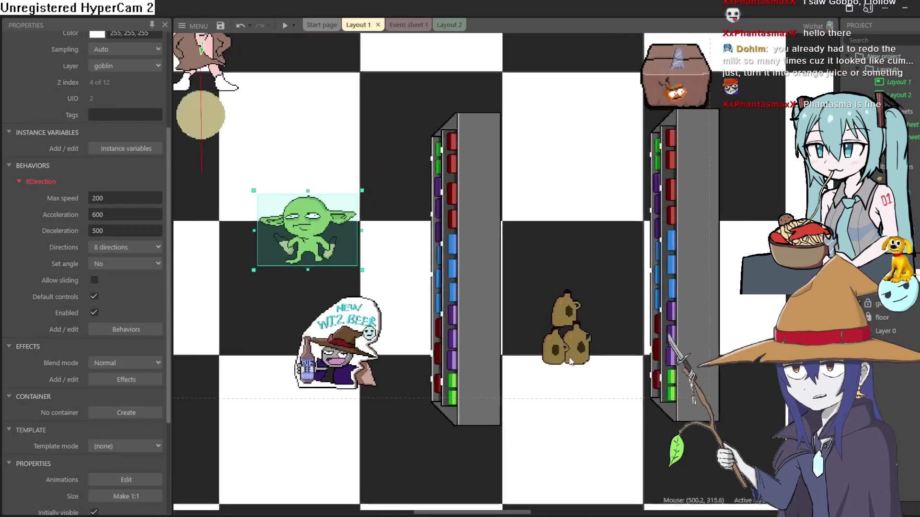
pyautogui.scroll(-6, 575, 338)
pyautogui.scroll(-5, 558, 346)
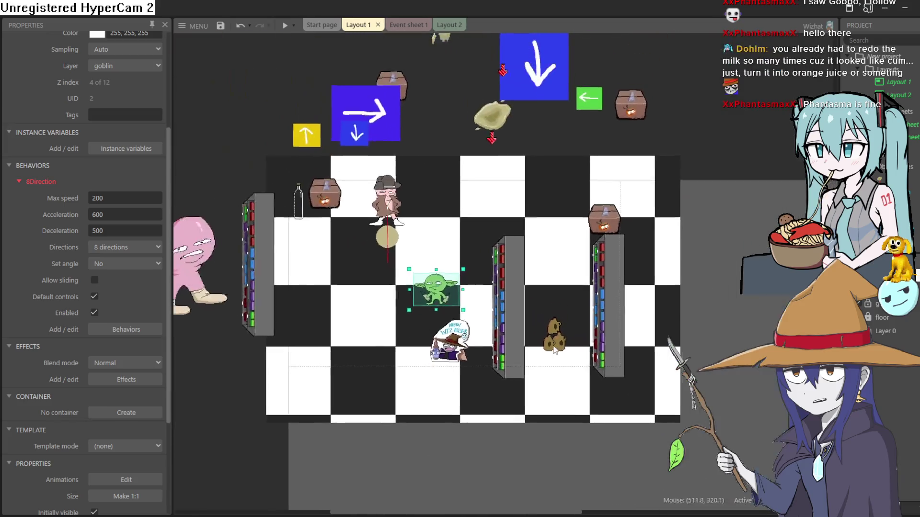
pyautogui.scroll(4, 386, 341)
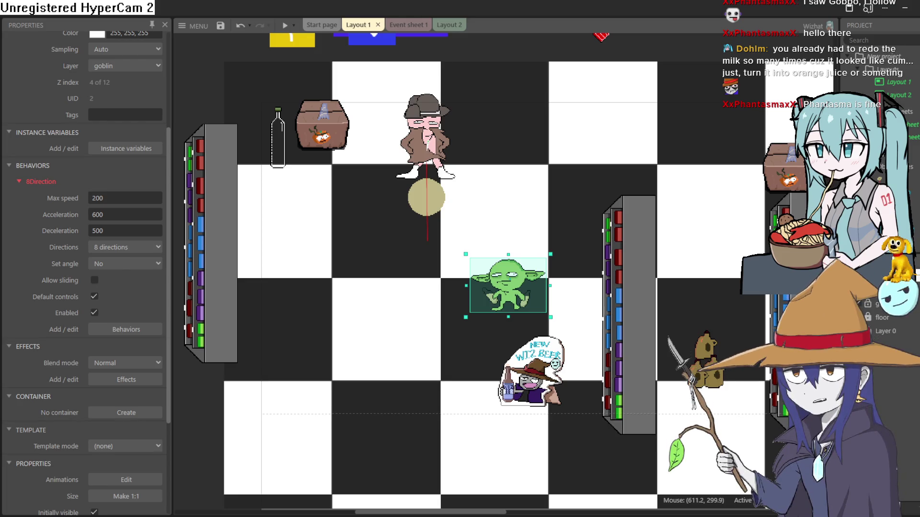
# - Shift the milk jugs' AdjustHSL hue to 142.1% so they turn teal
pyautogui.click(703, 360)
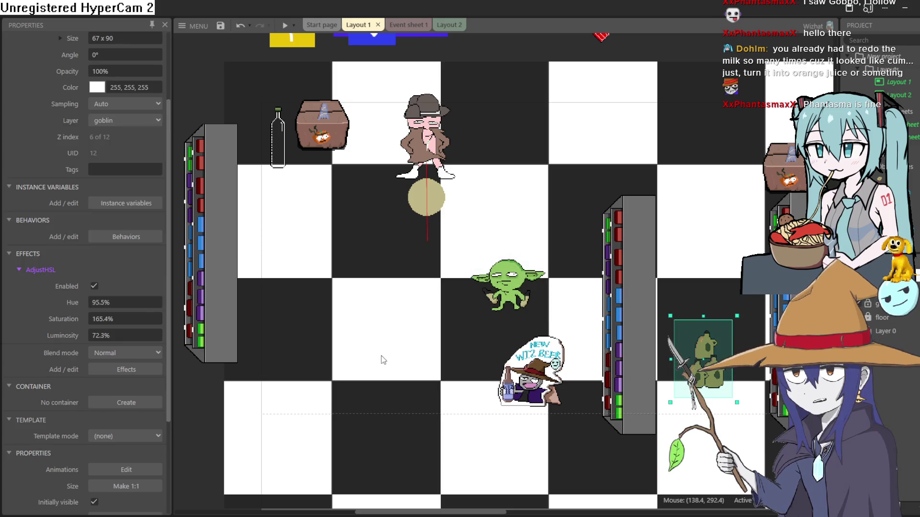
pyautogui.moveTo(115, 302); pyautogui.dragTo(119, 356)
pyautogui.moveTo(117, 414); pyautogui.dragTo(117, 247)
pyautogui.hscroll(4, 505, 376)
pyautogui.scroll(5, 505, 376)
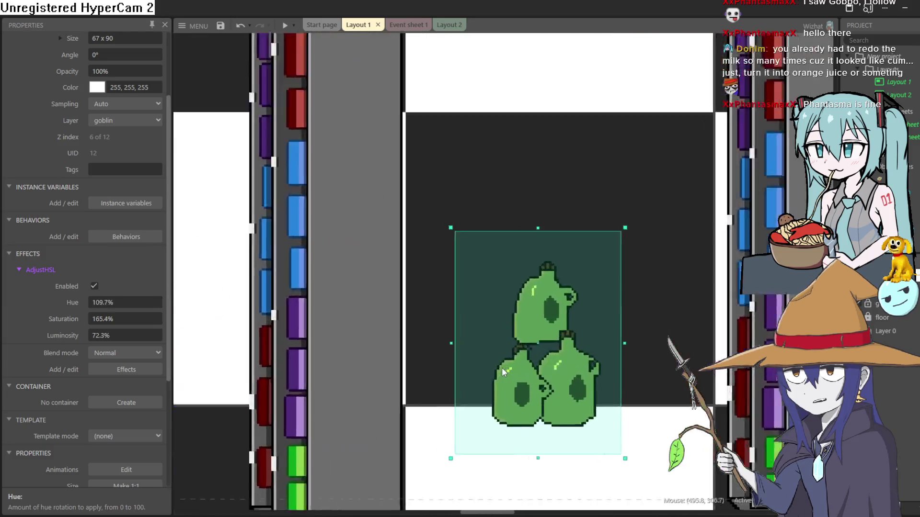
pyautogui.moveTo(144, 304); pyautogui.dragTo(142, 236)
pyautogui.moveTo(142, 315); pyautogui.dragTo(146, 295)
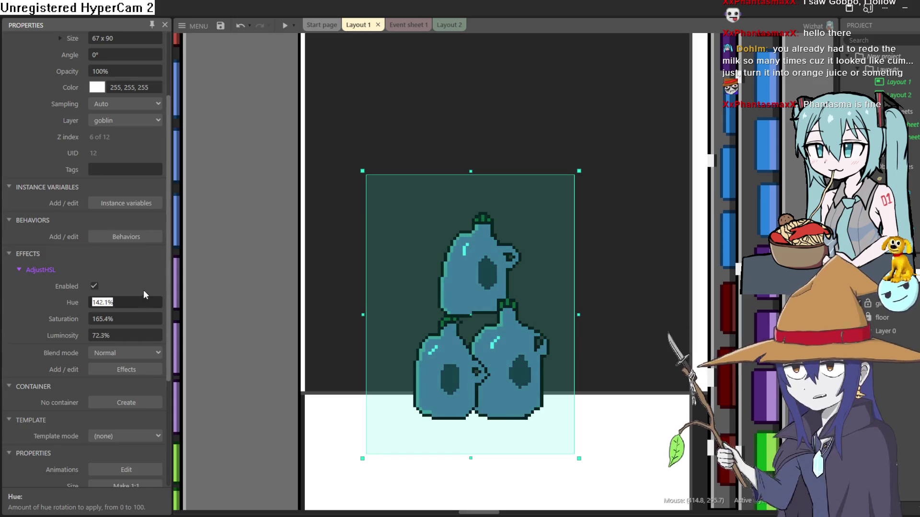
# - Raise the jugs' saturation to 146.5% and luminosity to 92.7%
pyautogui.click(270, 312)
pyautogui.scroll(-5, 523, 317)
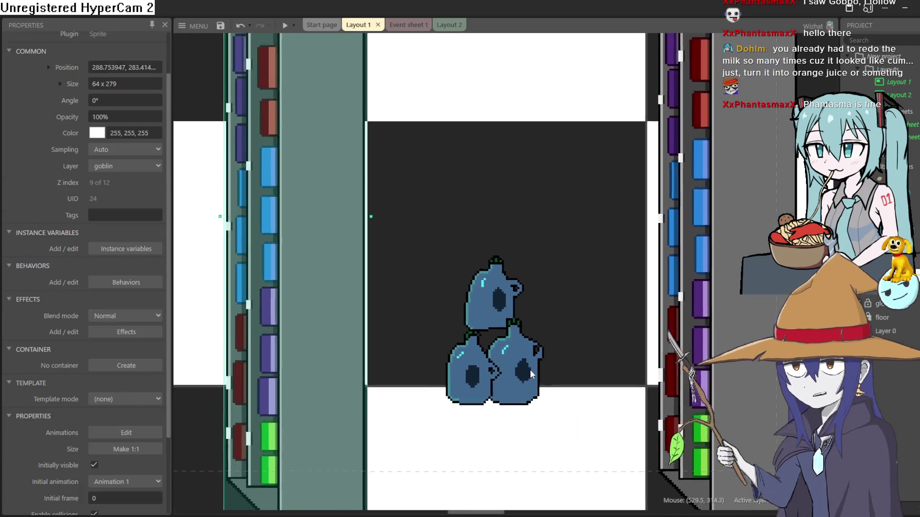
pyautogui.scroll(-3, 520, 355)
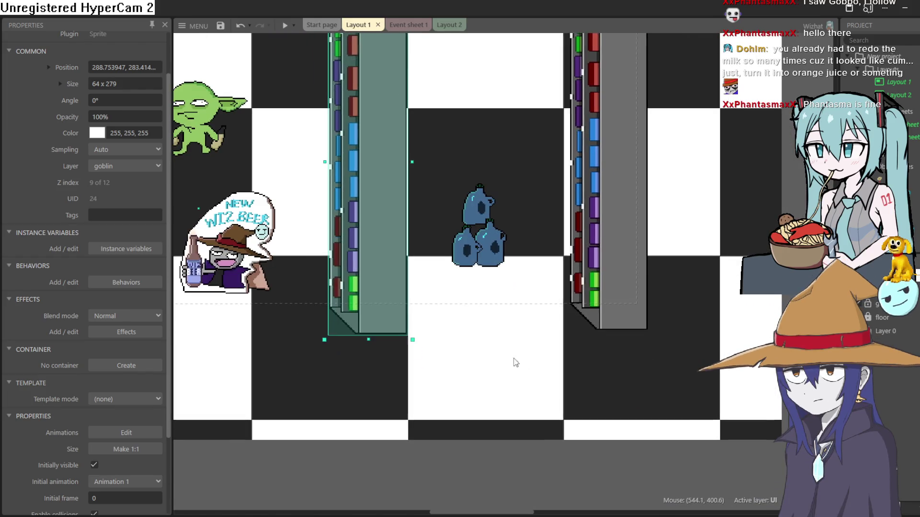
pyautogui.click(474, 256)
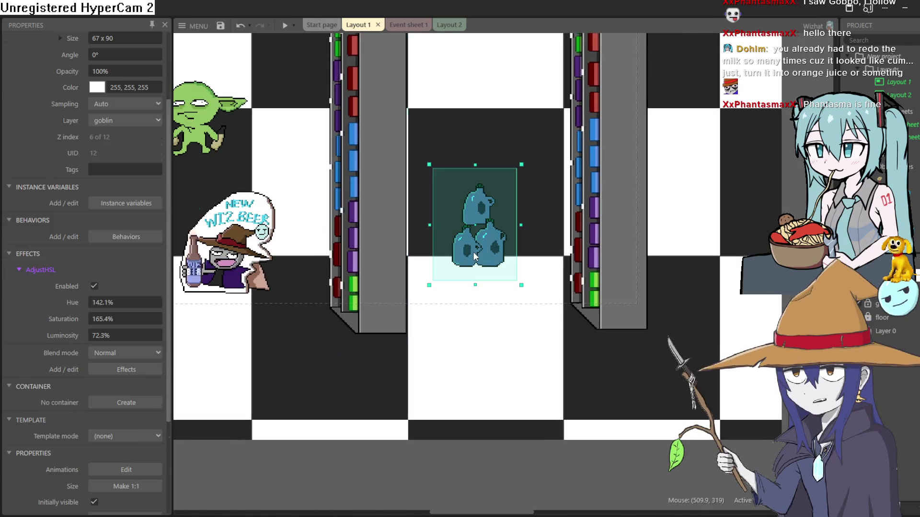
pyautogui.moveTo(126, 318); pyautogui.dragTo(127, 237)
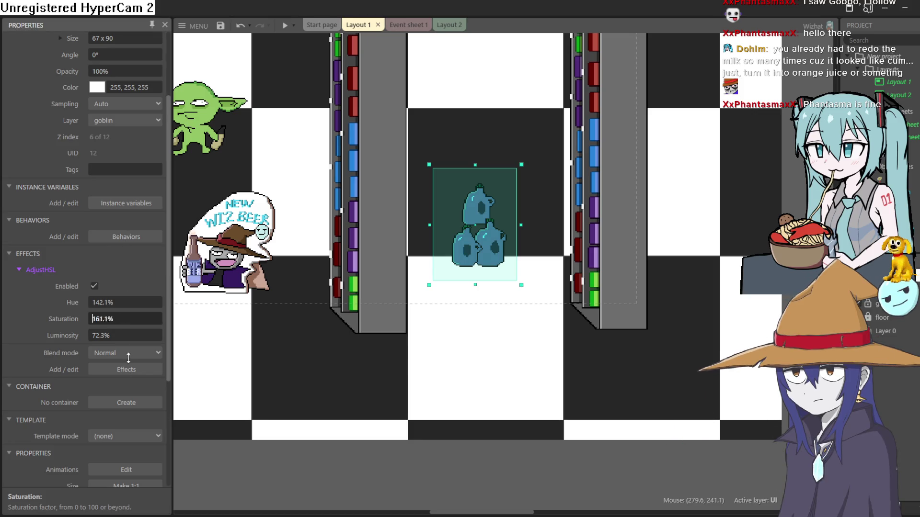
pyautogui.moveTo(124, 320); pyautogui.dragTo(127, 228)
# - Check the pale blue jugs unselected, then preview the shop layout and close it
pyautogui.click(455, 459)
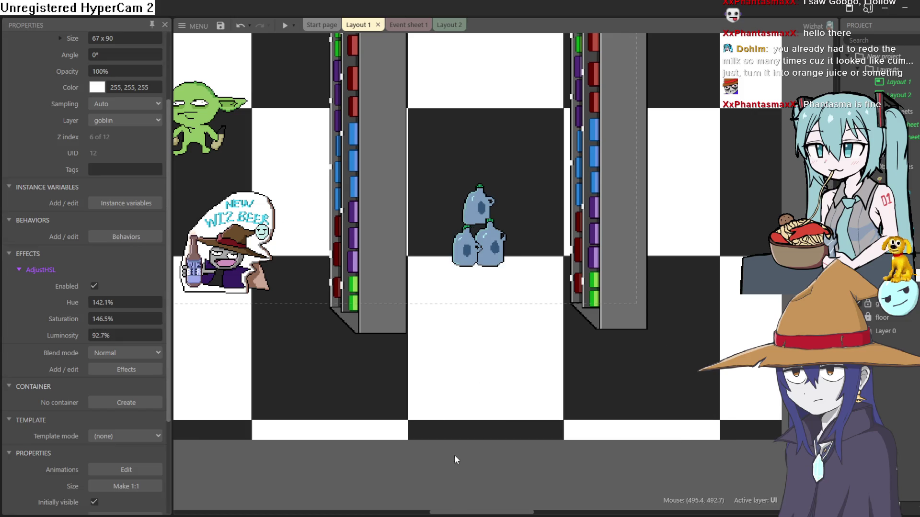
pyautogui.scroll(-2, 445, 332)
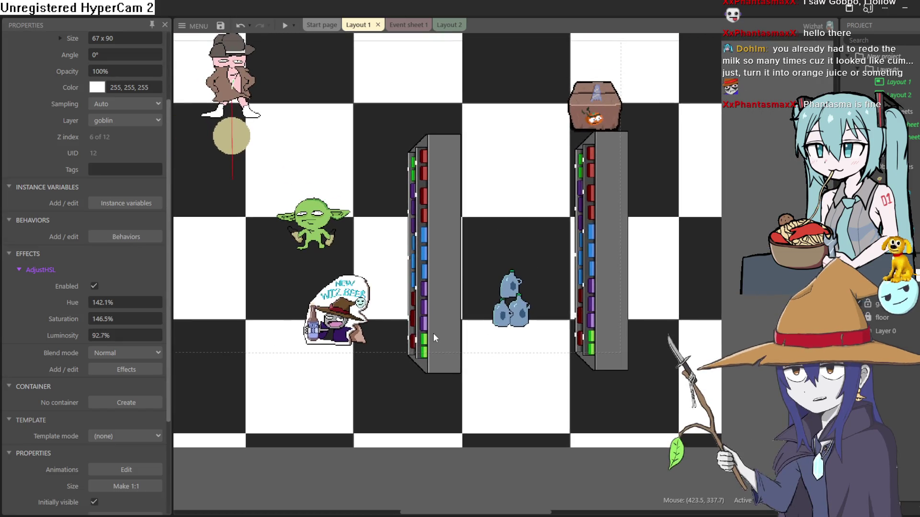
pyautogui.click(285, 26)
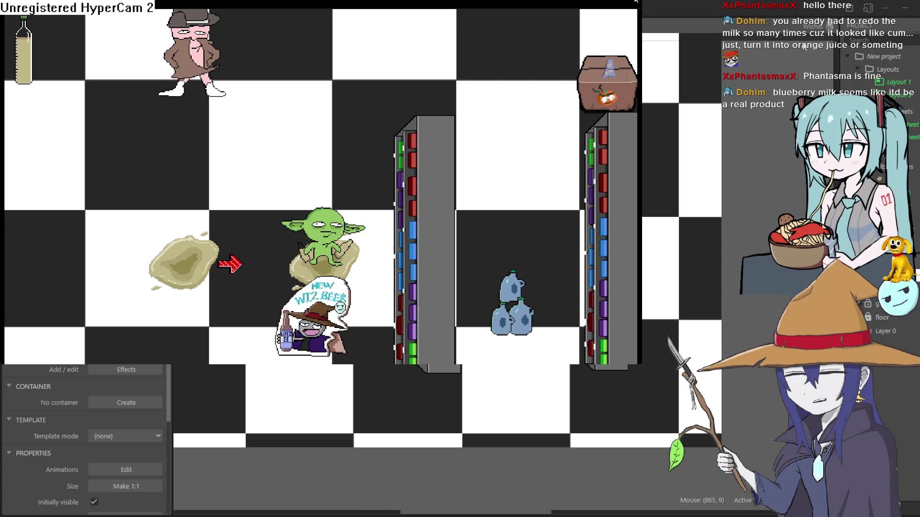
pyautogui.click(787, 137)
# - Save the Construct 3 project from the main menu
pyautogui.click(198, 26)
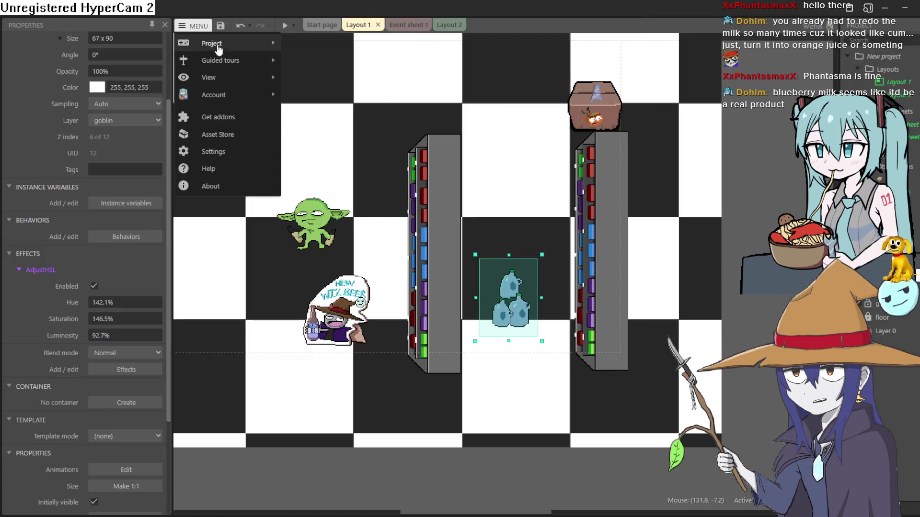
pyautogui.moveTo(230, 43)
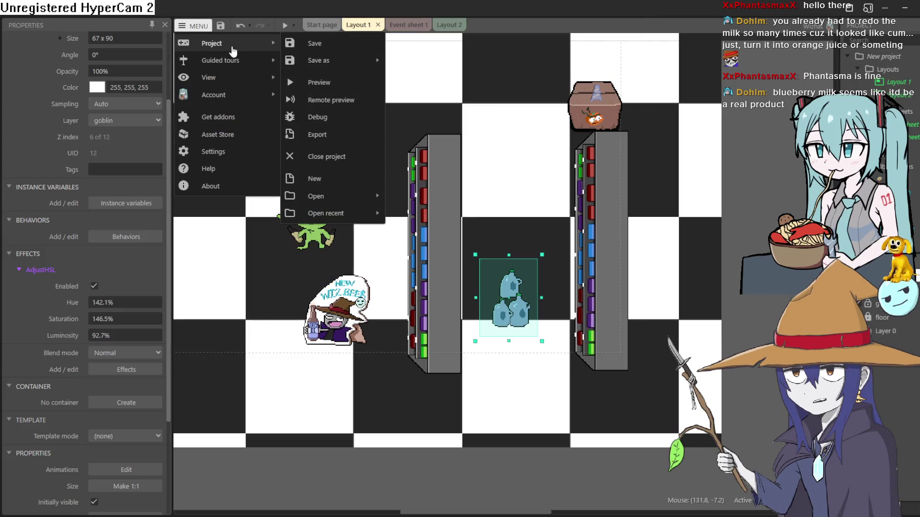
pyautogui.click(337, 100)
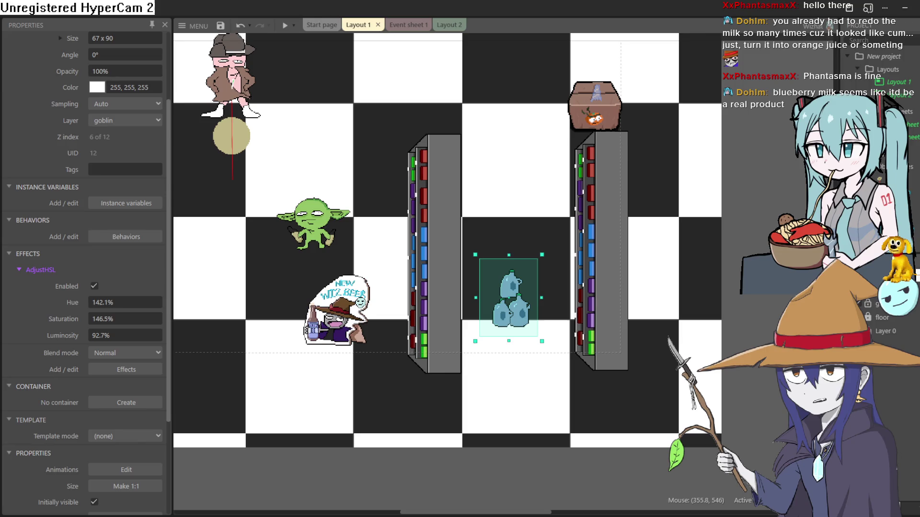
pyautogui.click(191, 29)
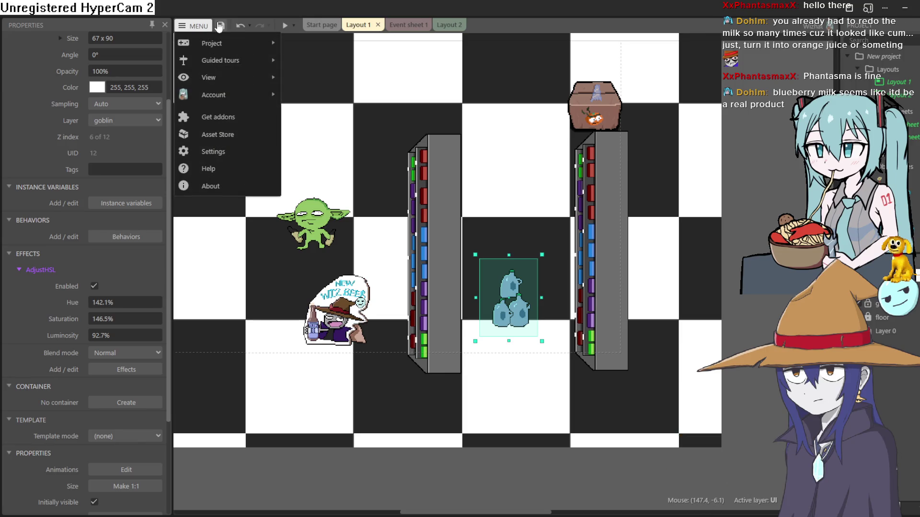
pyautogui.click(219, 26)
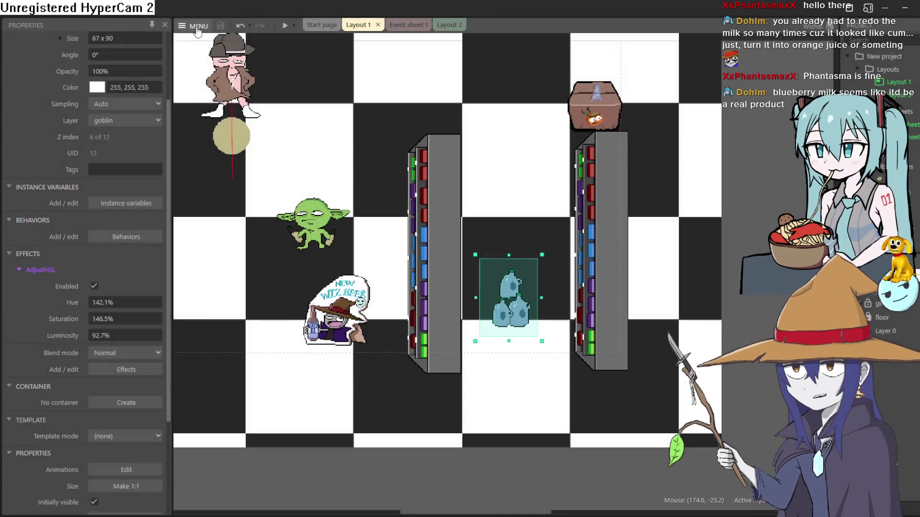
# - Start a remote preview of the project and float its details panel
pyautogui.click(194, 26)
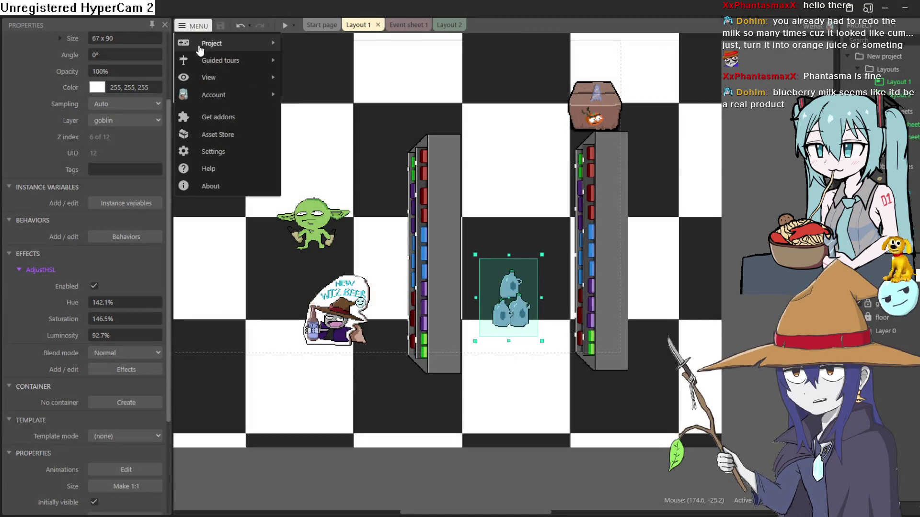
pyautogui.moveTo(230, 44)
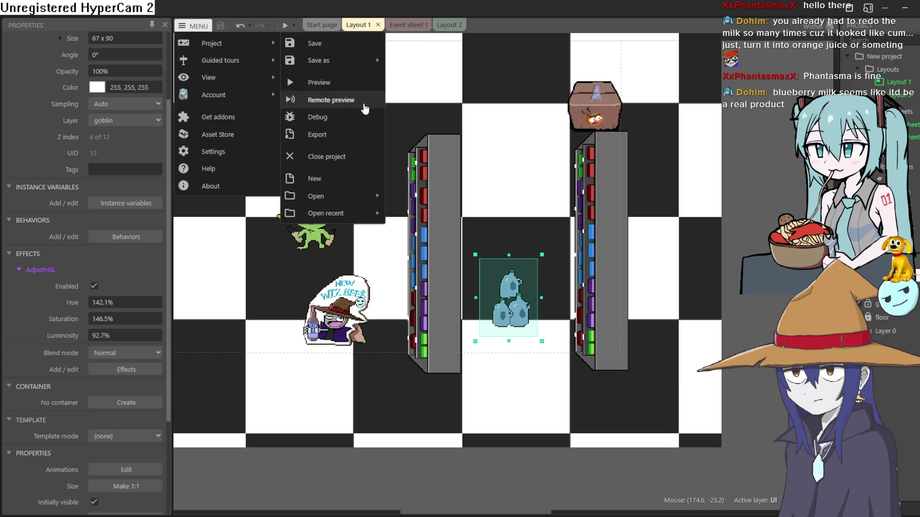
pyautogui.click(359, 102)
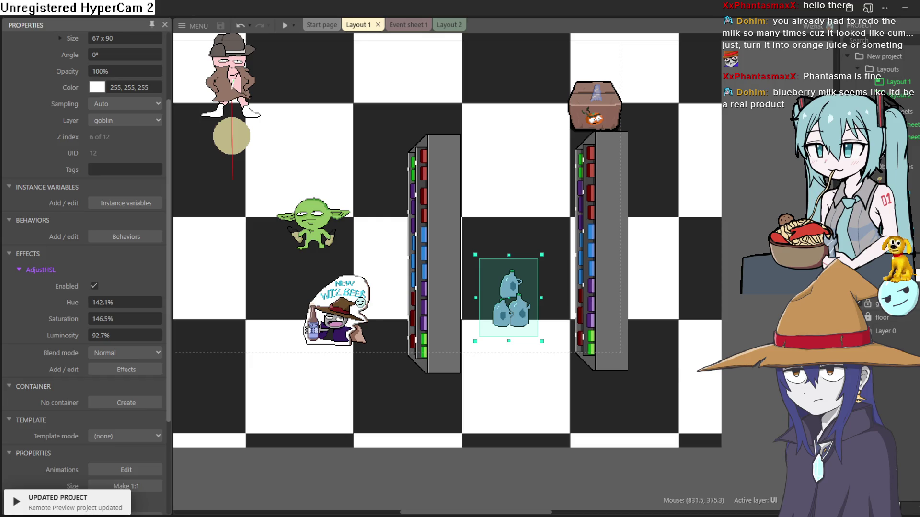
pyautogui.doubleClick(235, 10)
pyautogui.doubleClick(235, 9)
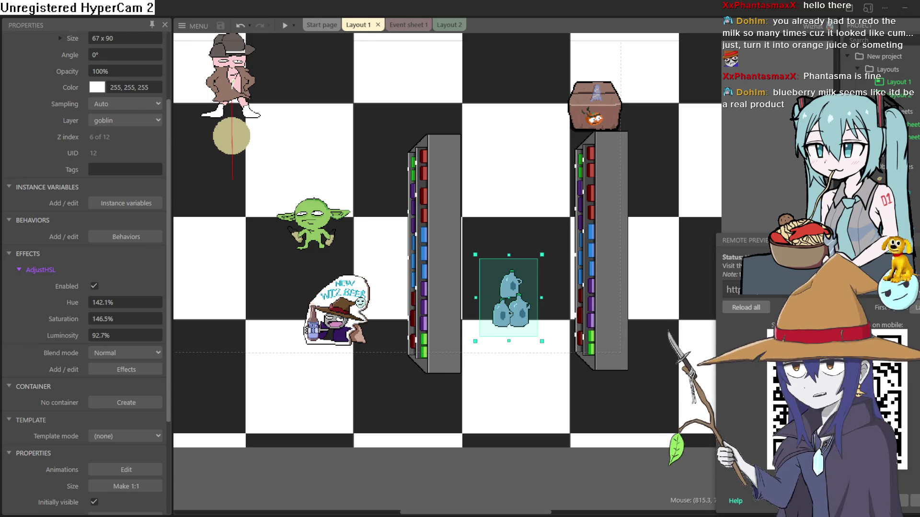
pyautogui.moveTo(742, 240); pyautogui.dragTo(389, 189)
# - Copy the remote preview link, move the dialog aside, and switch to Aseprite's map1 file
pyautogui.moveTo(300, 89); pyautogui.dragTo(303, 74)
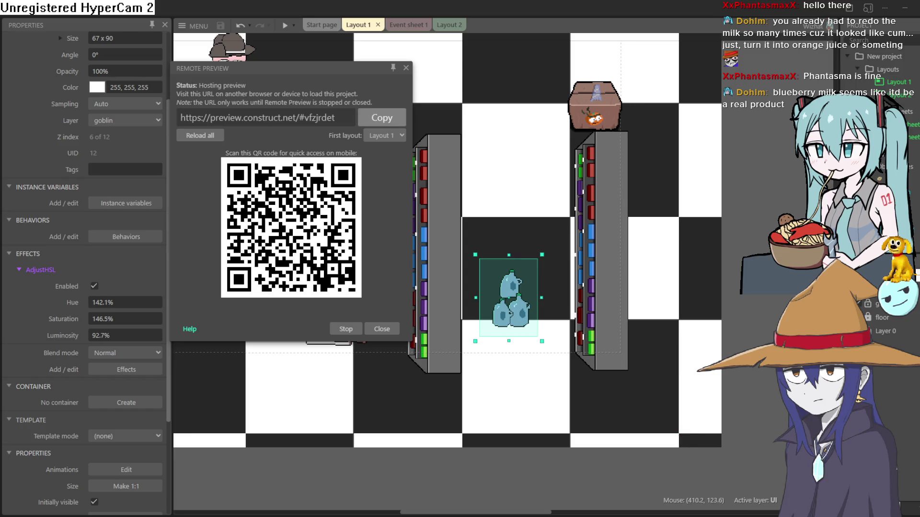
pyautogui.click(382, 118)
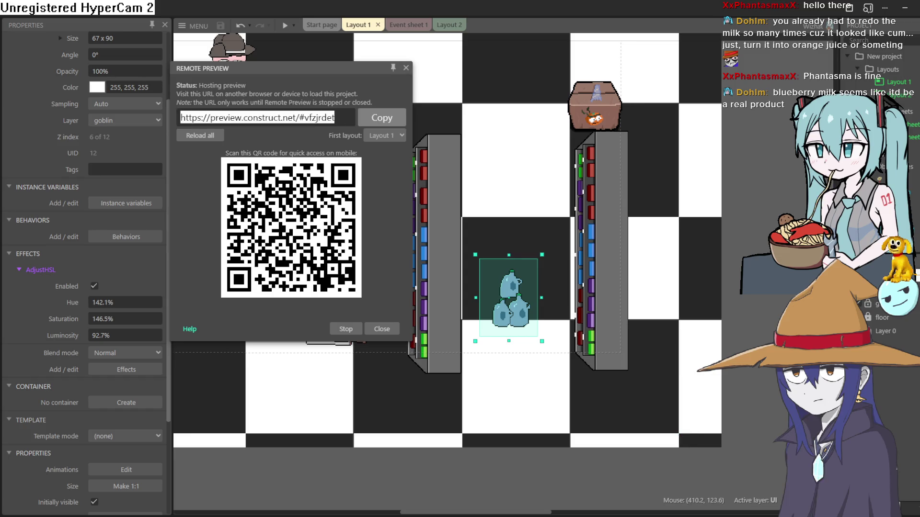
pyautogui.click(382, 120)
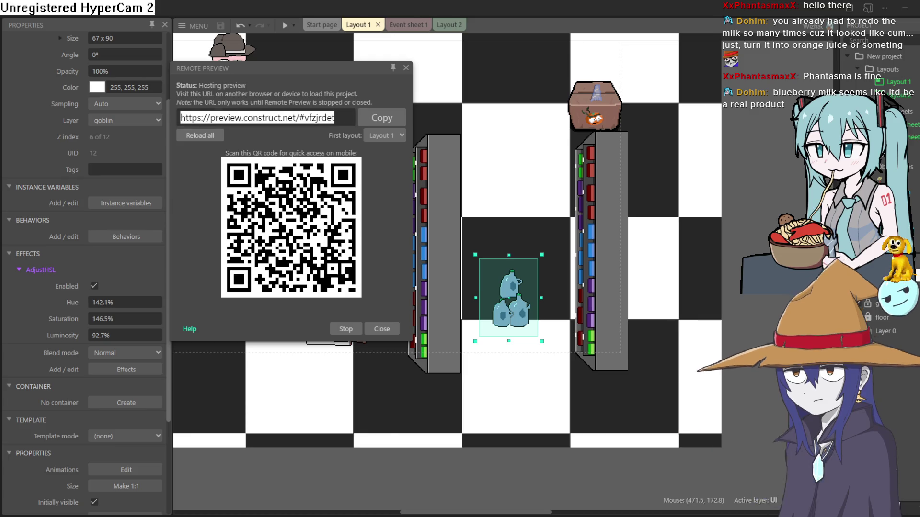
pyautogui.moveTo(251, 66); pyautogui.dragTo(278, 89)
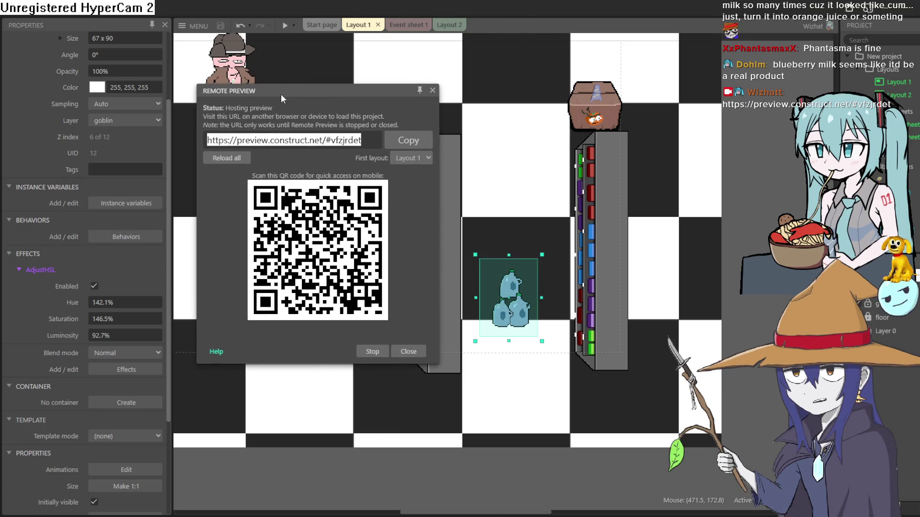
pyautogui.click(371, 145)
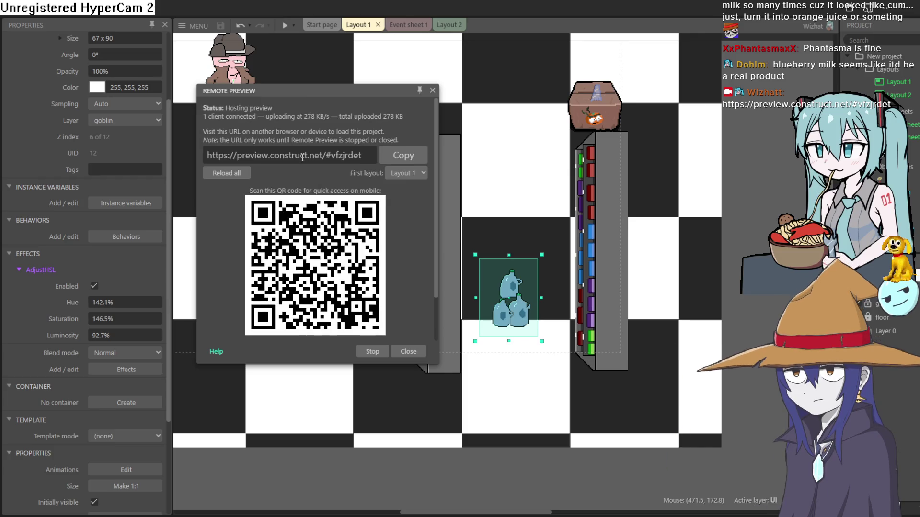
pyautogui.moveTo(335, 93)
pyautogui.mouseDown()
pyautogui.moveTo(320, 109)
pyautogui.moveTo(352, 149)
pyautogui.moveTo(330, 139)
pyautogui.mouseUp()
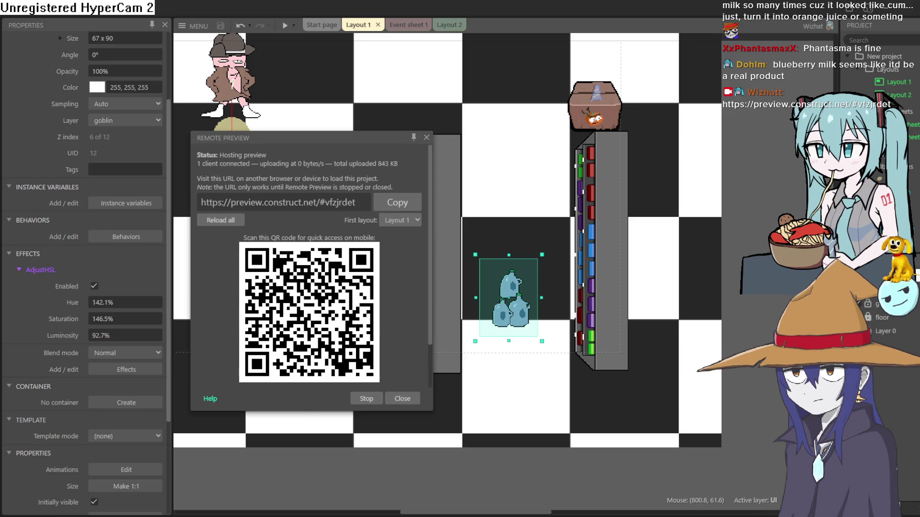
pyautogui.hotkey('alt', 'Tab')
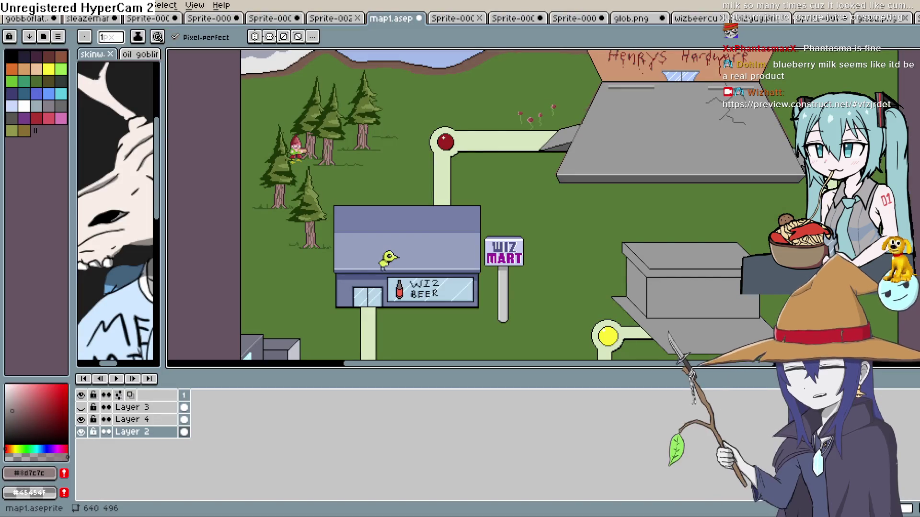
# - Look through the open sprite tabs and bring up the Sprite-0010elf.aseprite shop scene
pyautogui.click(708, 19)
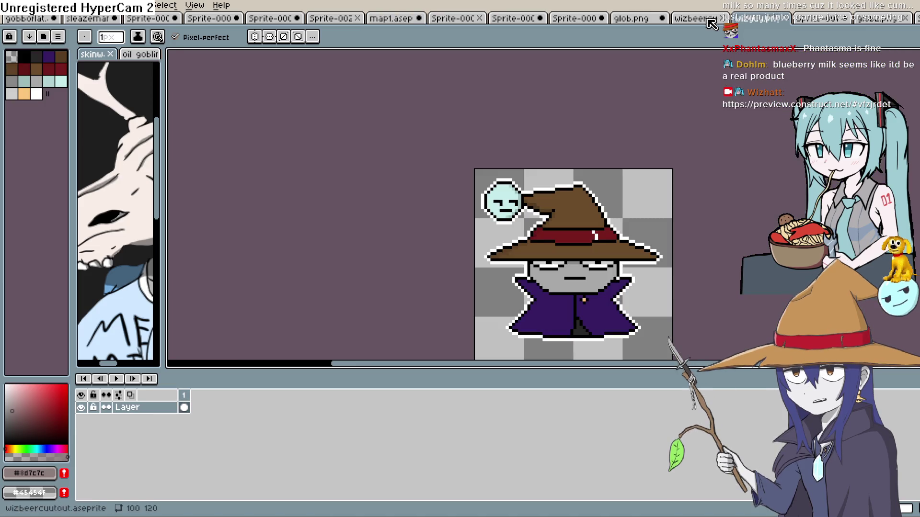
pyautogui.click(882, 19)
pyautogui.click(820, 19)
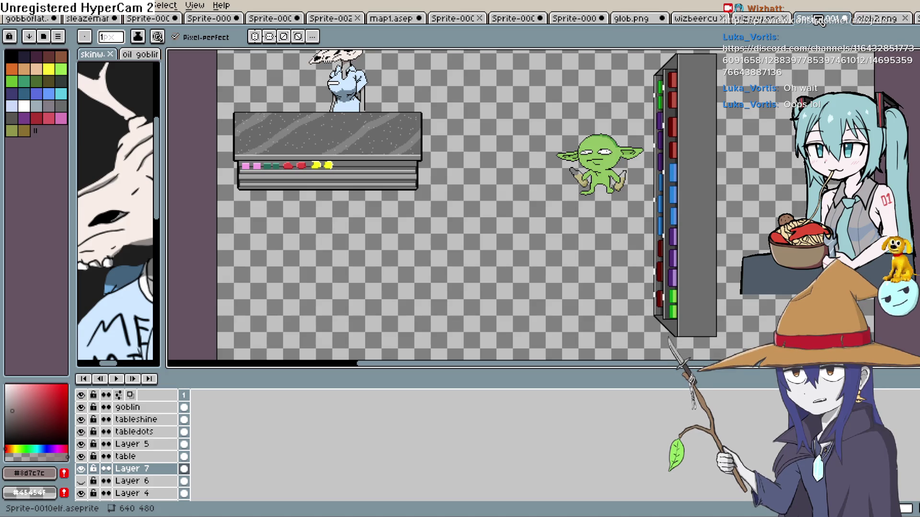
# - Zoom in on the skull shopkeeper and counter, returning to the Pencil
pyautogui.moveTo(472, 170); pyautogui.dragTo(608, 246)
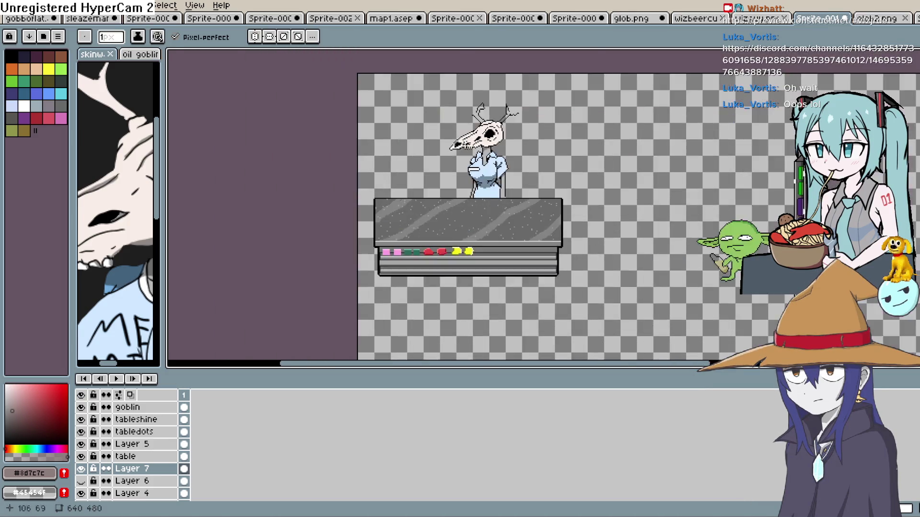
pyautogui.scroll(3, 536, 192)
pyautogui.moveTo(537, 192); pyautogui.dragTo(522, 216)
pyautogui.press('b')
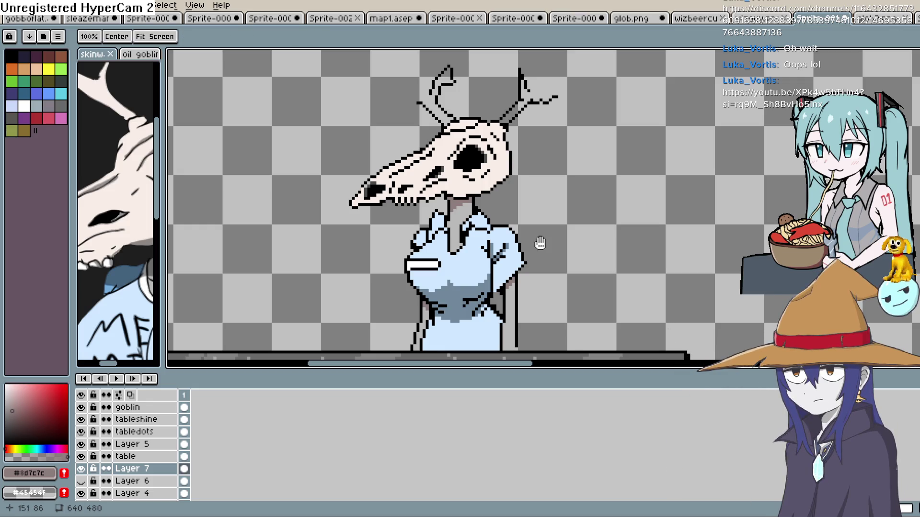
pyautogui.moveTo(537, 239); pyautogui.dragTo(517, 157)
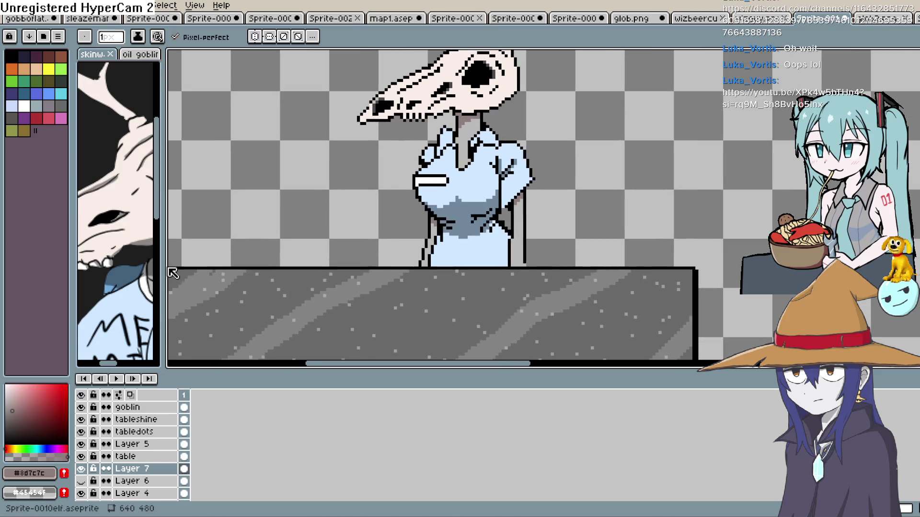
# - Widen the reference image panel and zoom it out to show the full artwork
pyautogui.moveTo(163, 272); pyautogui.dragTo(312, 273)
pyautogui.click(250, 246)
pyautogui.scroll(-4, 250, 246)
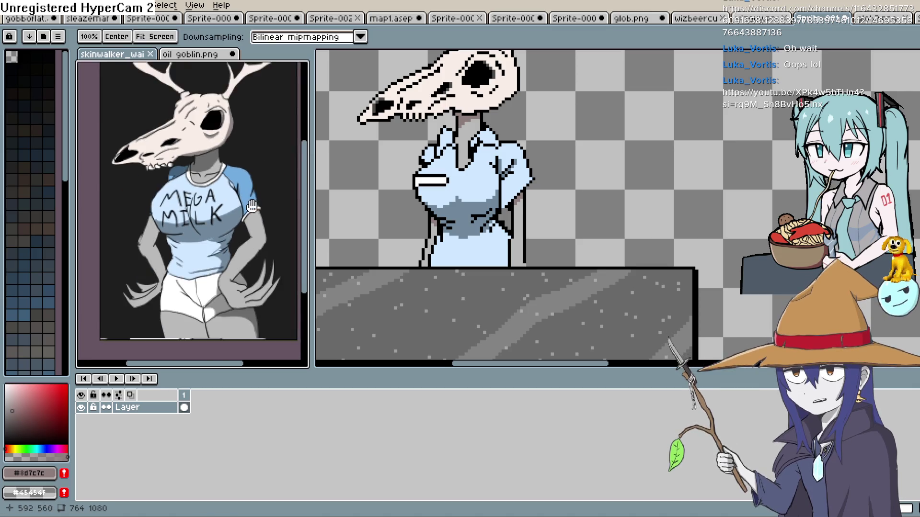
pyautogui.scroll(-2, 250, 211)
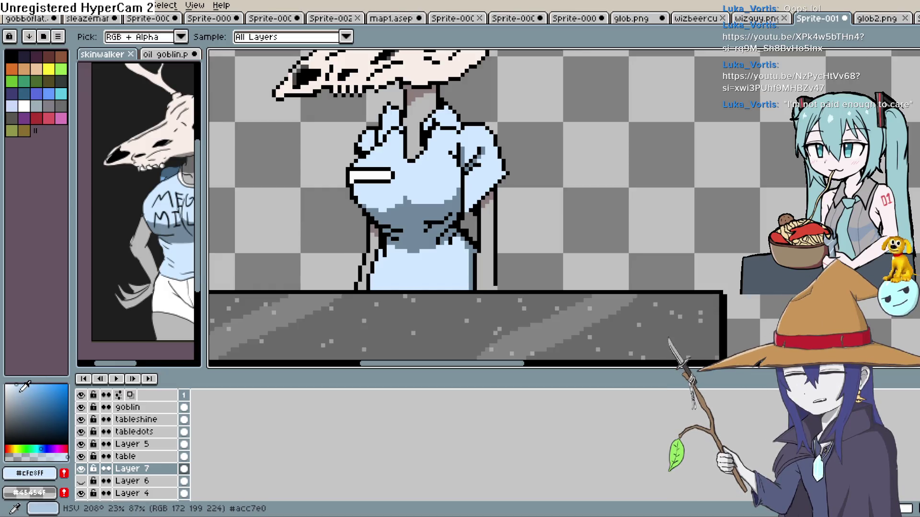
# - Bucket-fill the light-blue shirt areas with a darkened grey-blue suit colour
pyautogui.click(32, 400)
pyautogui.moveTo(32, 401); pyautogui.dragTo(20, 422)
pyautogui.press('g')
pyautogui.click(453, 168)
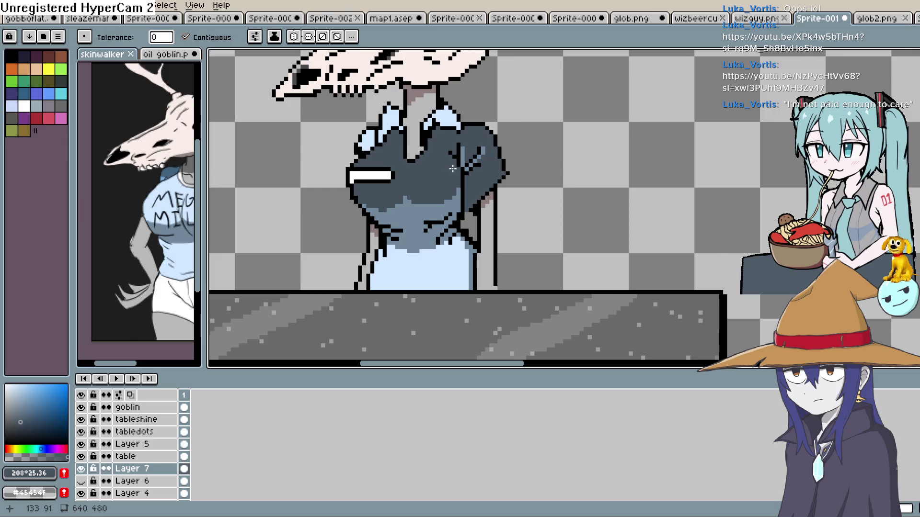
pyautogui.click(439, 258)
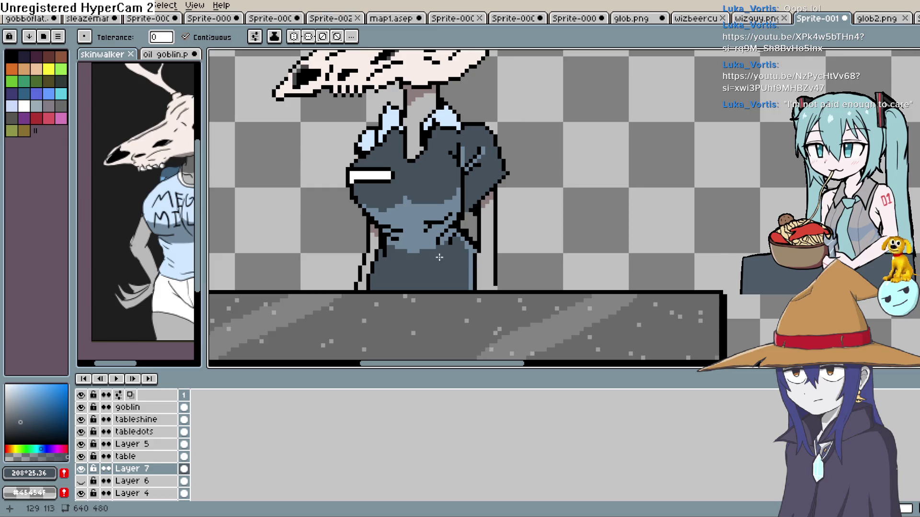
pyautogui.click(426, 122)
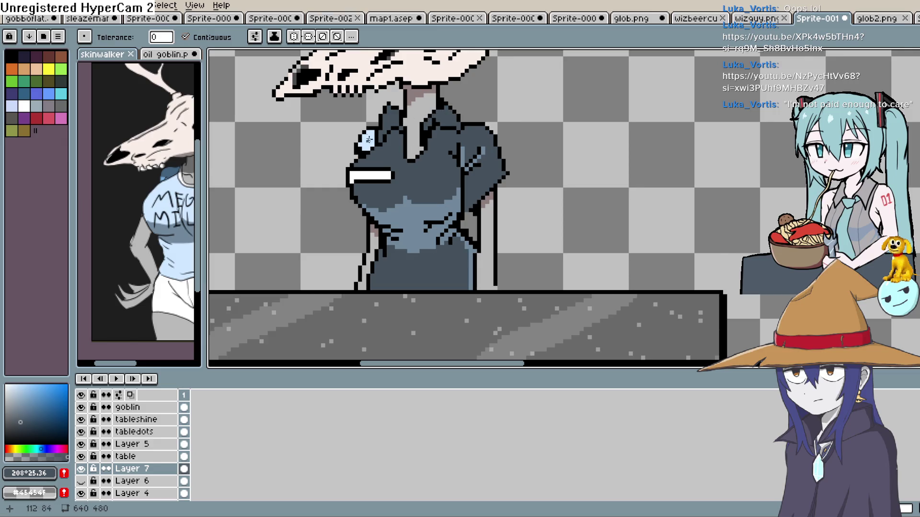
pyautogui.scroll(-4, 527, 201)
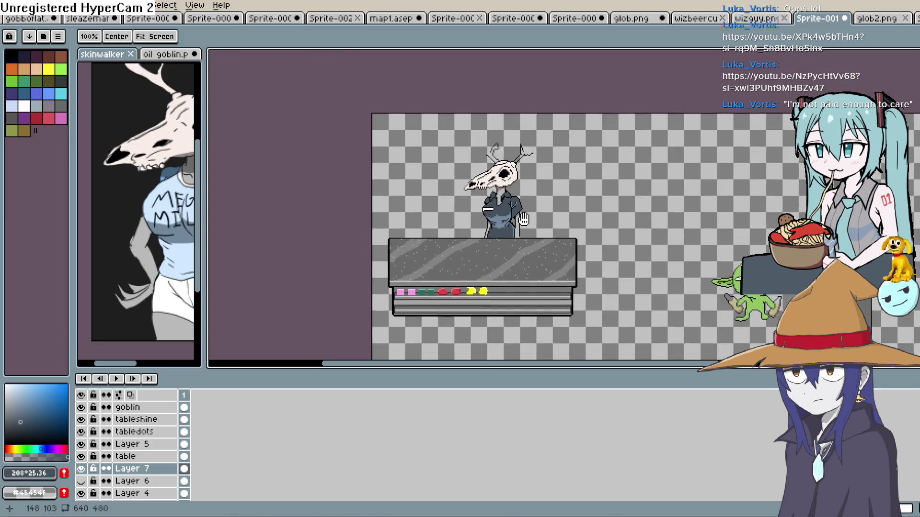
pyautogui.scroll(4, 520, 206)
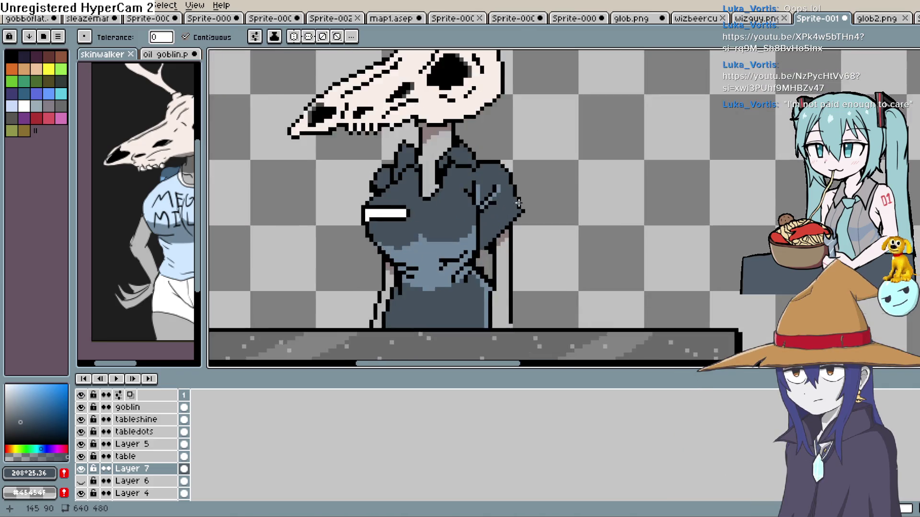
pyautogui.scroll(1, 519, 203)
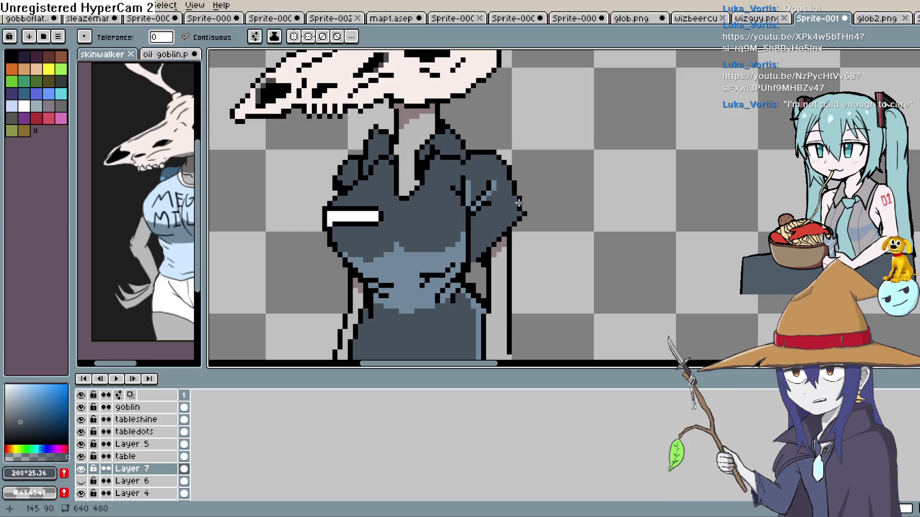
pyautogui.moveTo(519, 203)
pyautogui.mouseDown()
pyautogui.moveTo(540, 157)
pyautogui.moveTo(530, 164)
pyautogui.mouseUp()
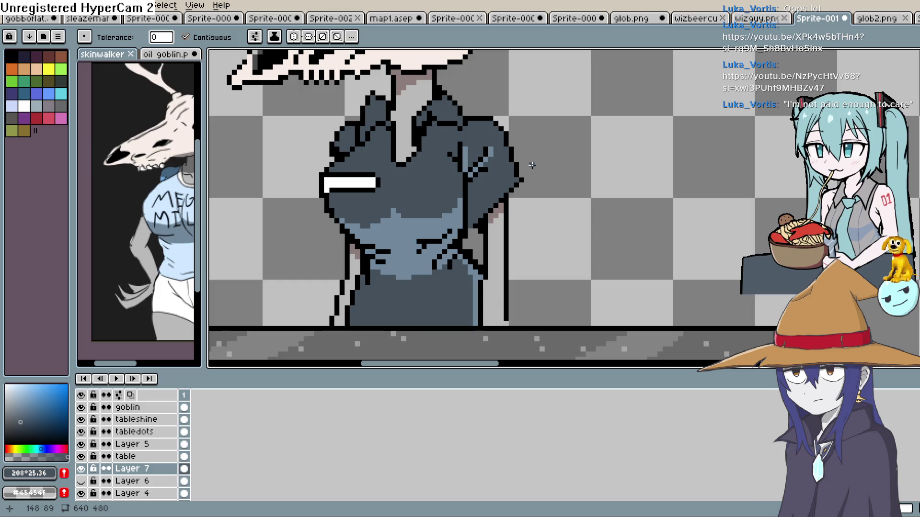
pyautogui.press('space')
pyautogui.scroll(-5, 527, 164)
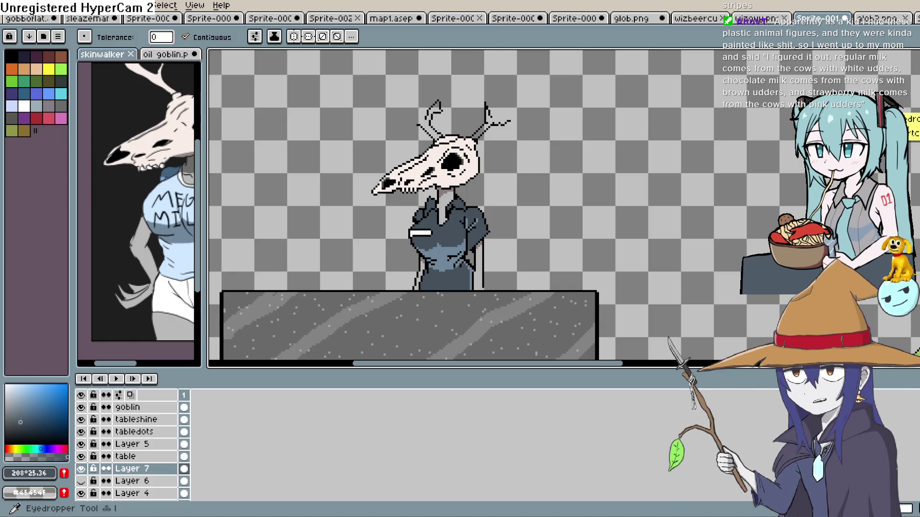
# - Flip through the other open sprite files, ending on Sprite-0006
pyautogui.click(762, 22)
pyautogui.click(700, 20)
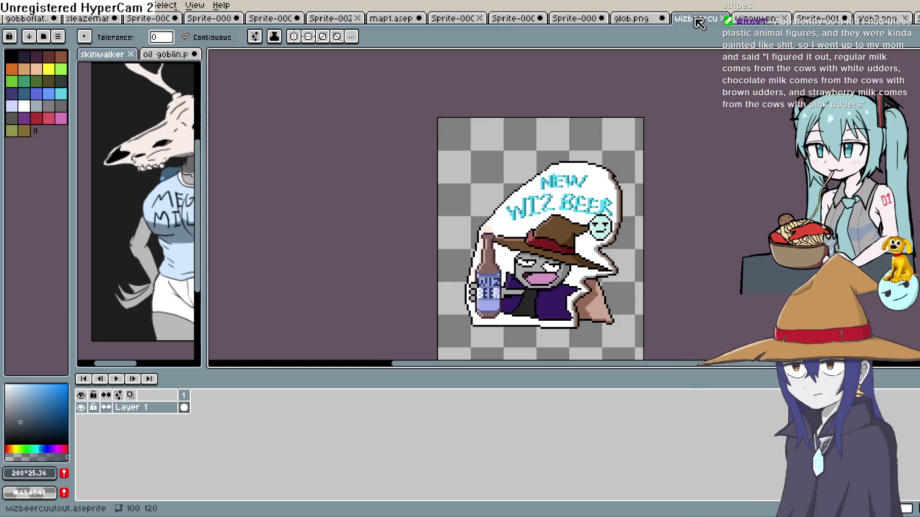
pyautogui.click(638, 20)
pyautogui.click(570, 20)
pyautogui.click(527, 20)
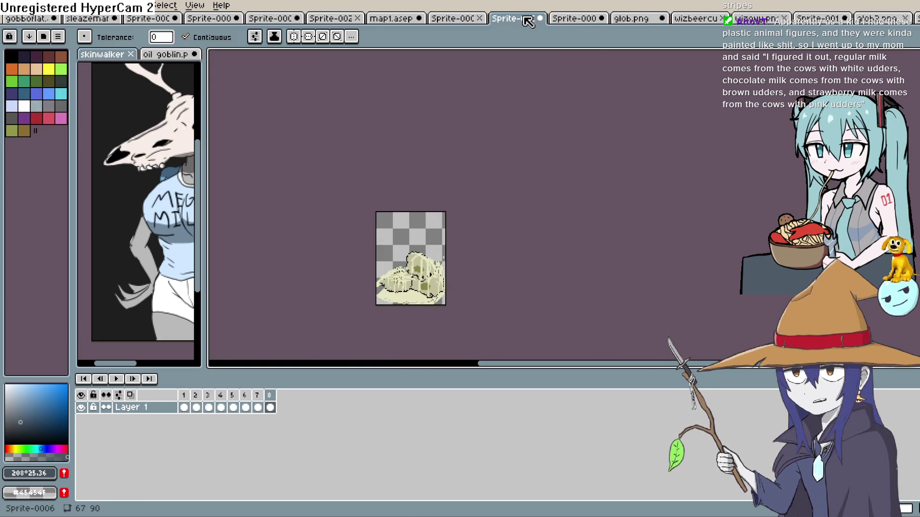
# - Open the map1 town map and zoom around the WIZ BEER shop
pyautogui.click(391, 20)
pyautogui.moveTo(565, 271); pyautogui.dragTo(670, 113)
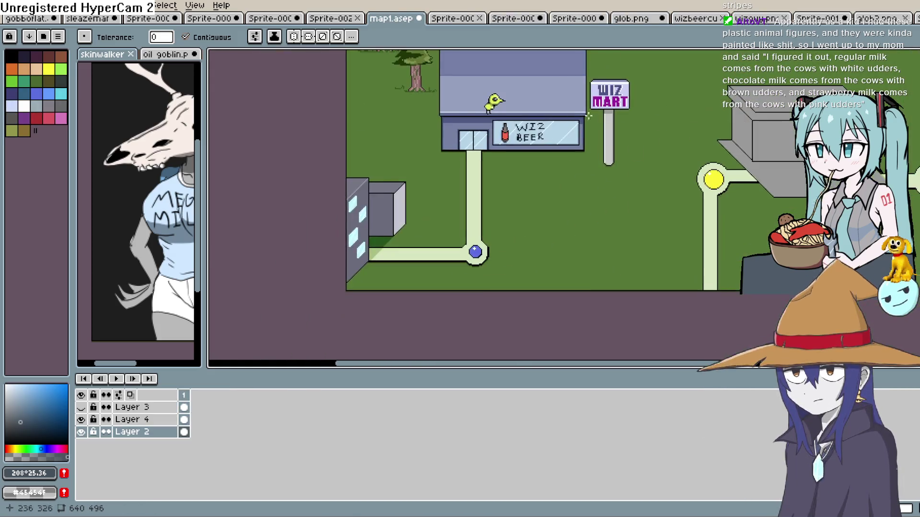
pyautogui.scroll(4, 671, 114)
pyautogui.moveTo(577, 212)
pyautogui.mouseDown()
pyautogui.moveTo(673, 164)
pyautogui.moveTo(704, 173)
pyautogui.mouseUp()
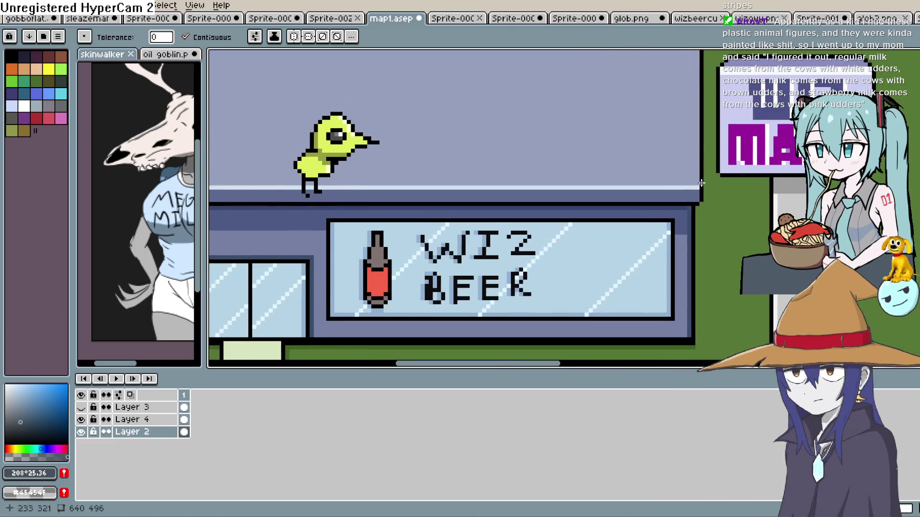
pyautogui.scroll(2, 484, 239)
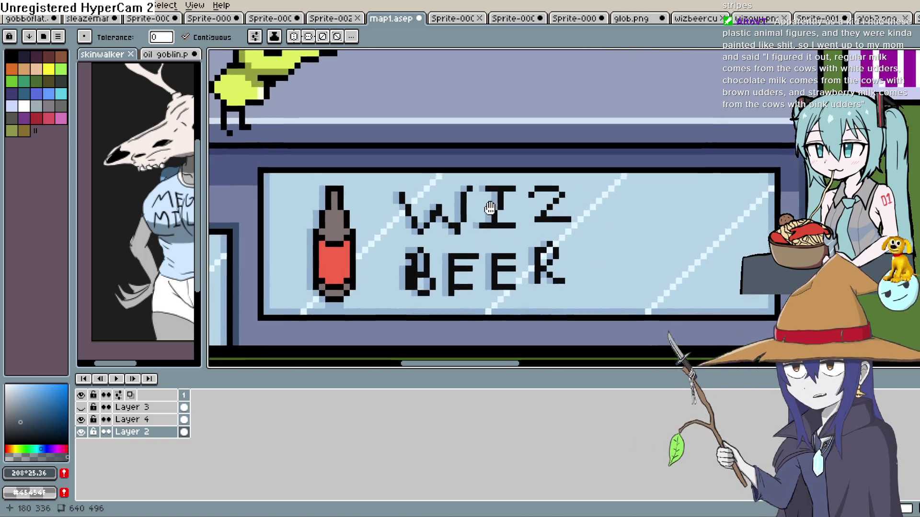
pyautogui.scroll(-1, 488, 226)
pyautogui.scroll(2, 513, 230)
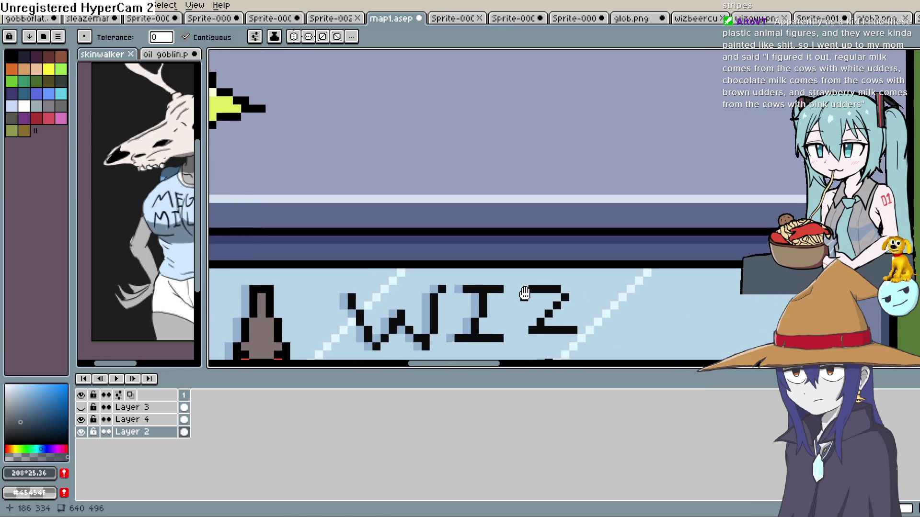
pyautogui.scroll(-1, 538, 243)
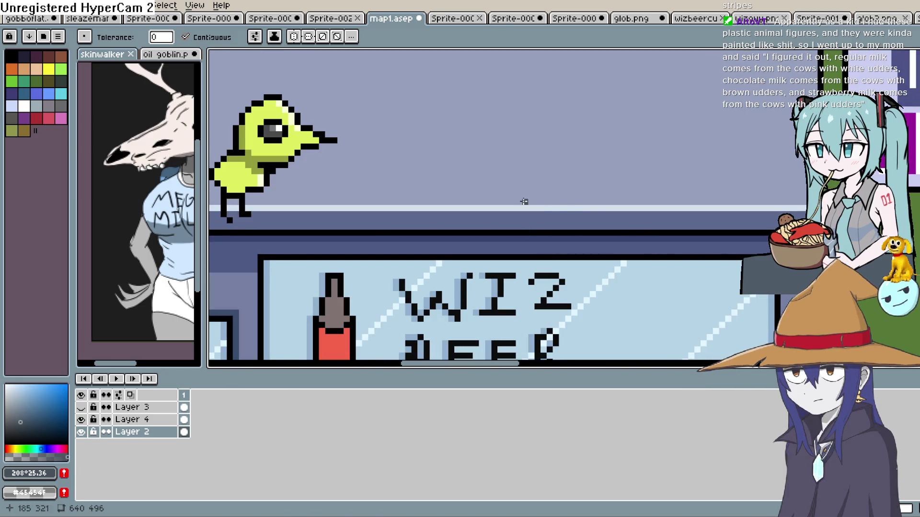
pyautogui.scroll(-2, 525, 183)
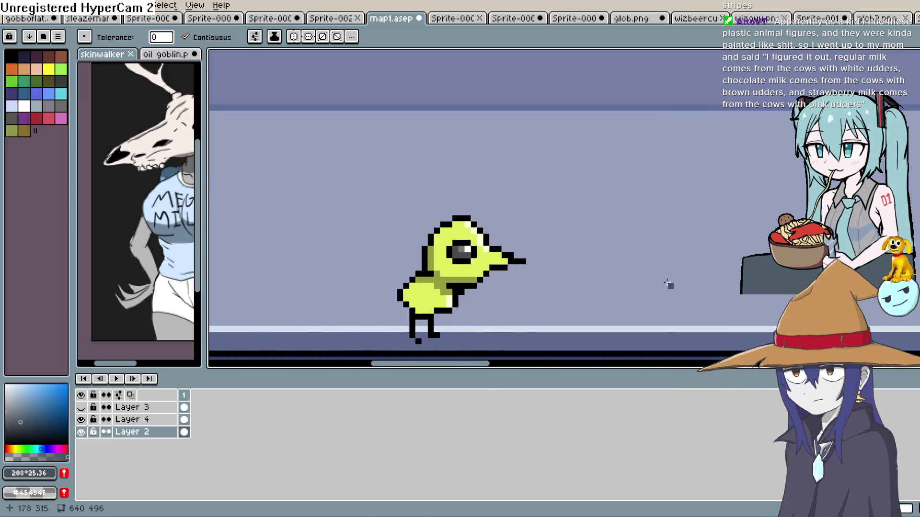
pyautogui.scroll(2, 494, 211)
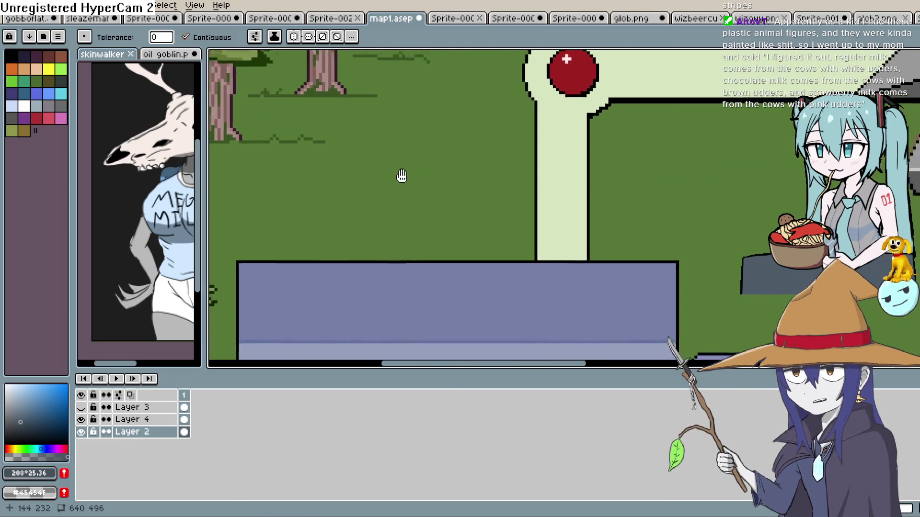
pyautogui.scroll(-2, 401, 174)
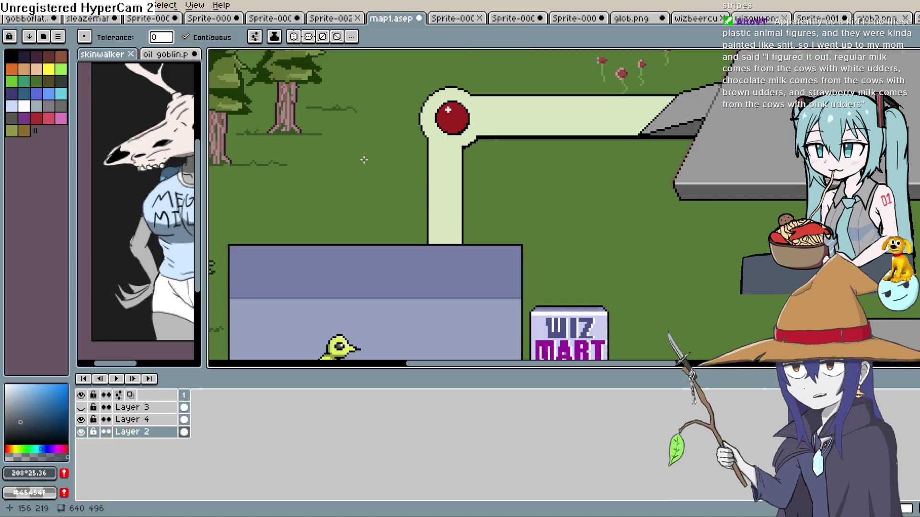
# - Pan and zoom the map over to the trees and gnome
pyautogui.moveTo(365, 152); pyautogui.dragTo(626, 220)
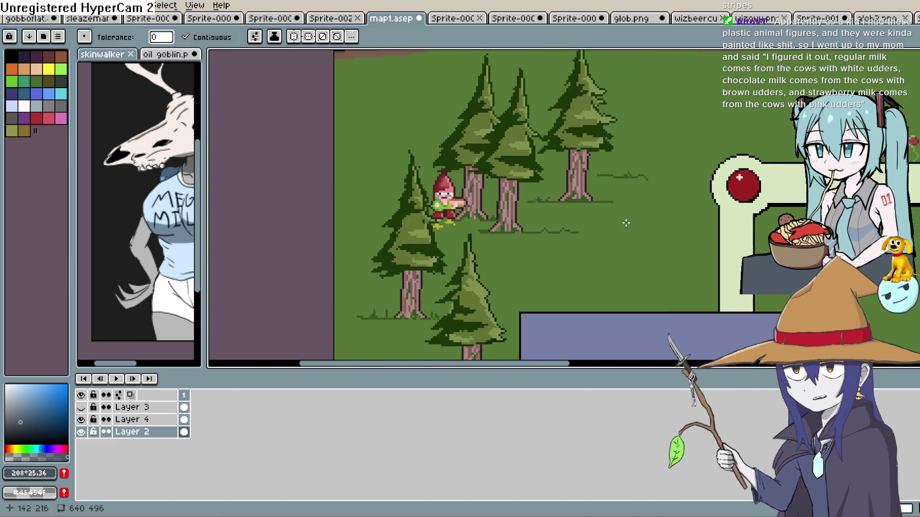
pyautogui.scroll(3, 545, 205)
pyautogui.scroll(-3, 546, 205)
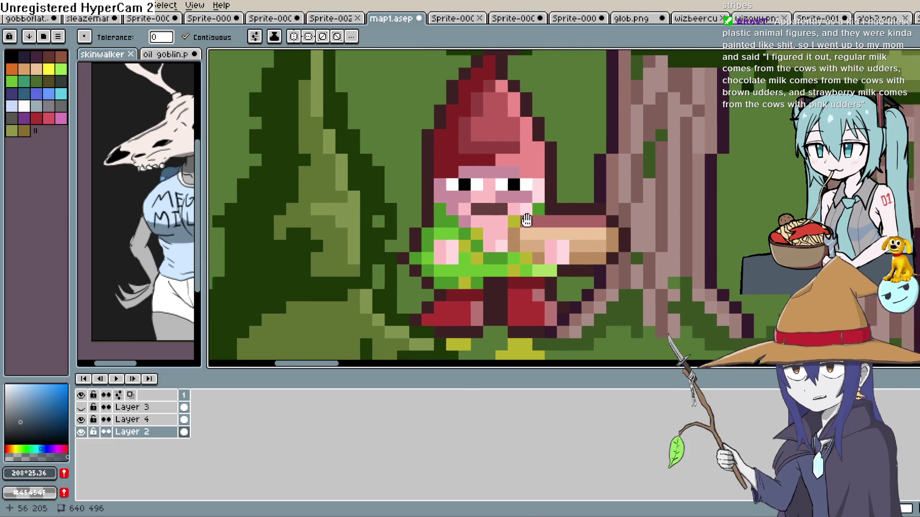
pyautogui.scroll(-1, 490, 222)
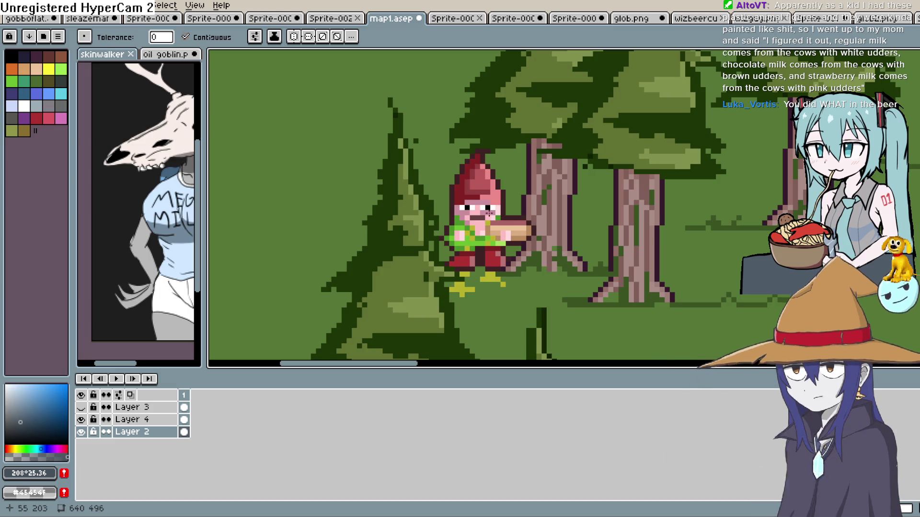
pyautogui.scroll(-1, 484, 190)
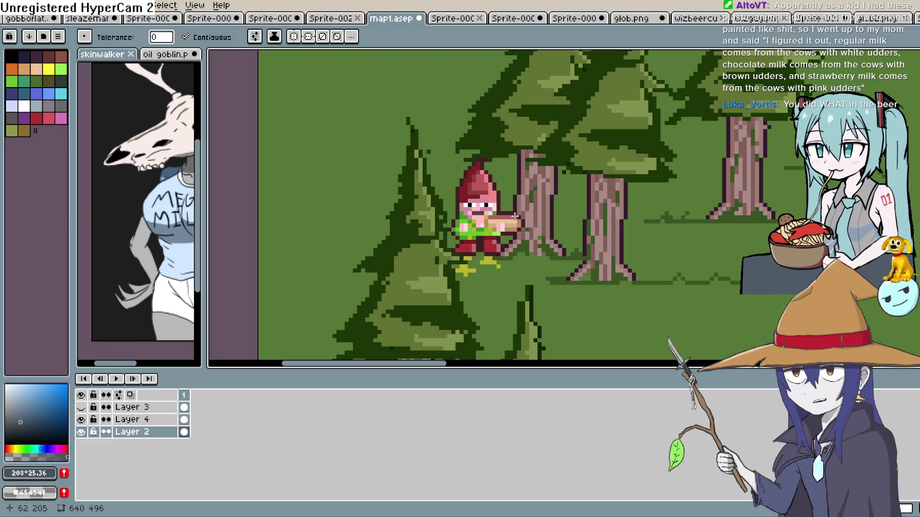
pyautogui.scroll(-1, 527, 222)
pyautogui.scroll(1, 530, 226)
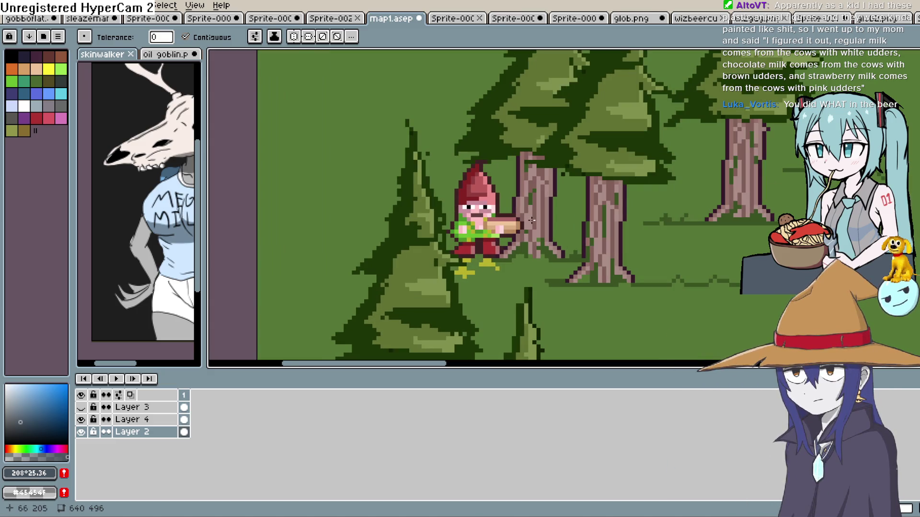
pyautogui.scroll(-5, 547, 227)
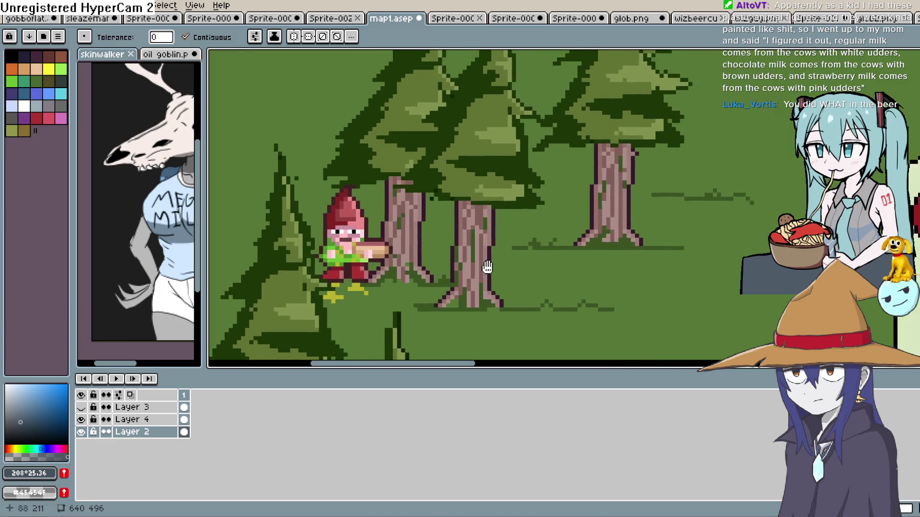
pyautogui.scroll(4, 557, 199)
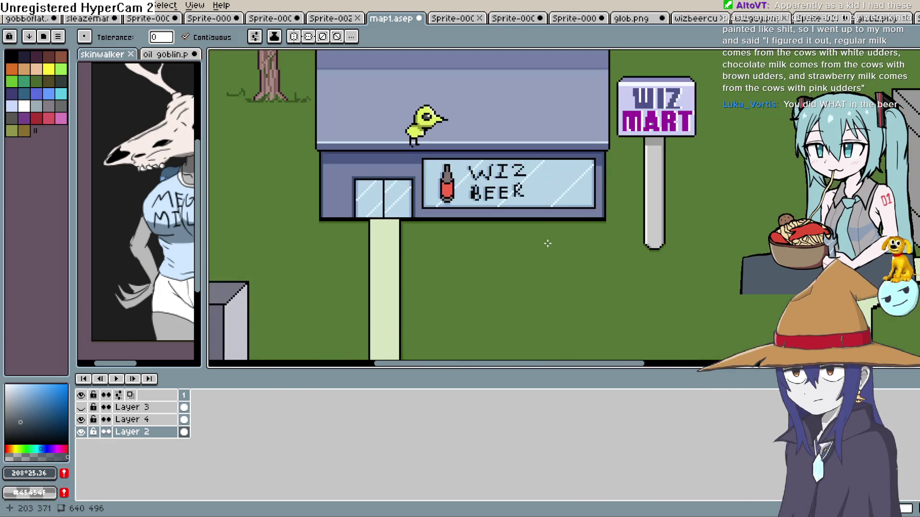
# - Pan past the hardware store path and grey building to Wiz Mart, then return to the skull sprite
pyautogui.moveTo(561, 226)
pyautogui.mouseDown()
pyautogui.moveTo(519, 308)
pyautogui.moveTo(606, 249)
pyautogui.moveTo(566, 249)
pyautogui.moveTo(493, 281)
pyautogui.moveTo(468, 260)
pyautogui.mouseUp()
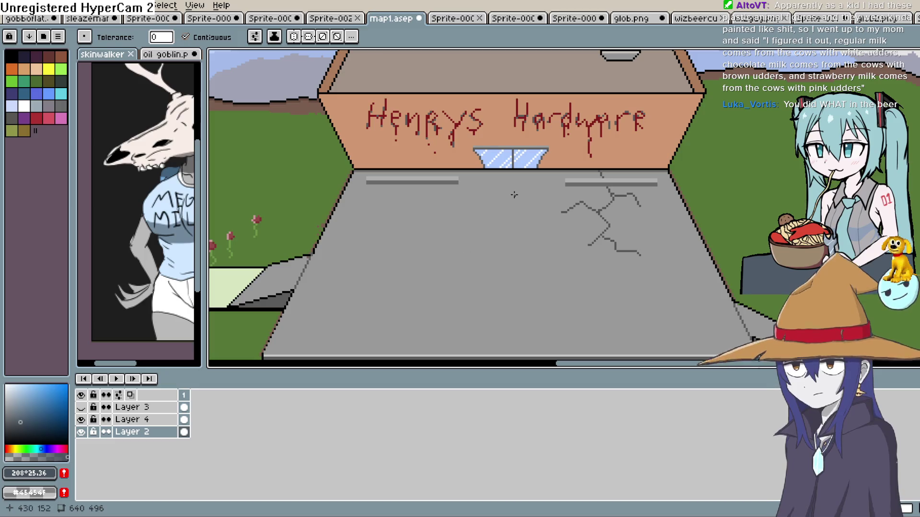
pyautogui.scroll(-3, 511, 192)
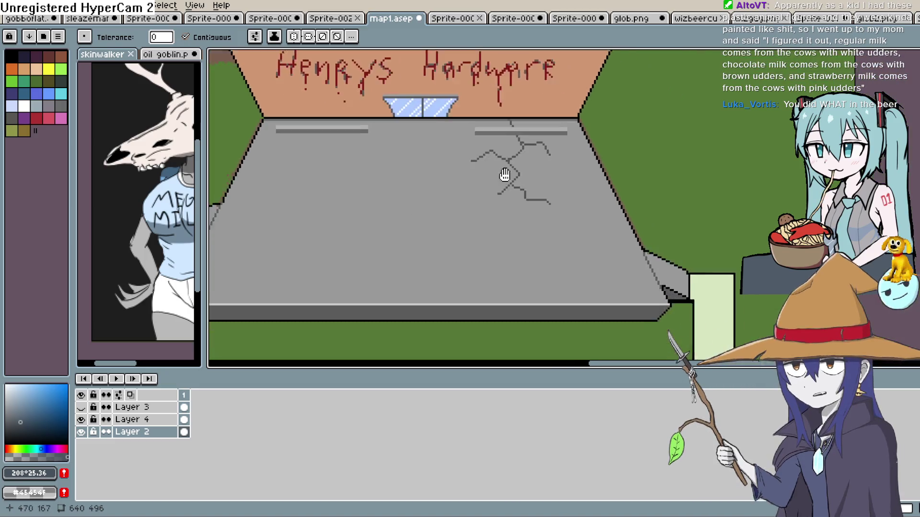
pyautogui.scroll(5, 616, 230)
pyautogui.moveTo(616, 230); pyautogui.dragTo(541, 216)
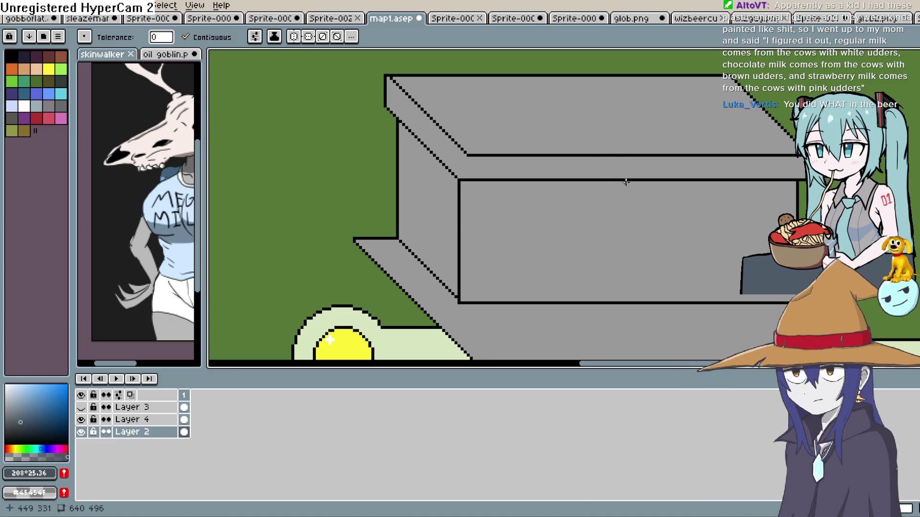
pyautogui.scroll(-3, 623, 182)
pyautogui.scroll(2, 617, 183)
pyautogui.moveTo(413, 180)
pyautogui.mouseDown()
pyautogui.moveTo(598, 182)
pyautogui.moveTo(695, 248)
pyautogui.mouseUp()
pyautogui.scroll(2, 598, 182)
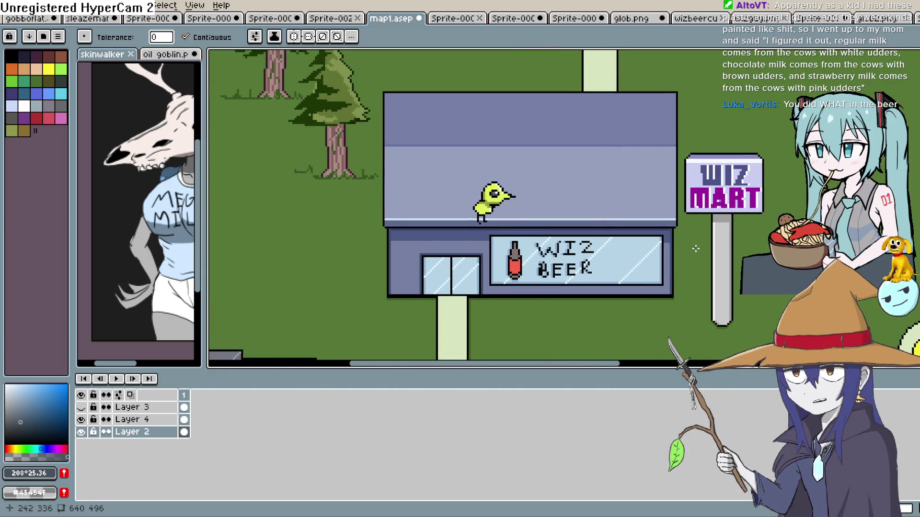
pyautogui.scroll(2, 699, 240)
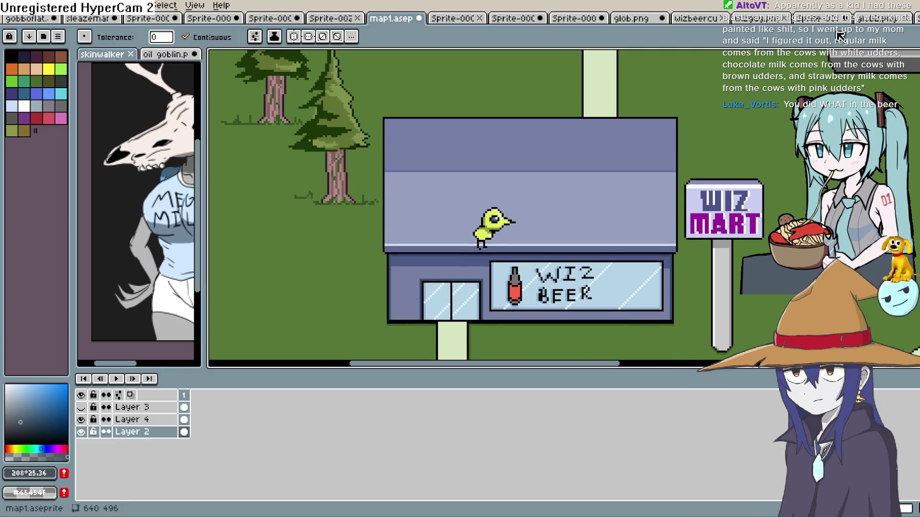
pyautogui.click(813, 19)
# - Zoom in on the skull's jaw and neck with the Pencil ready
pyautogui.moveTo(446, 194); pyautogui.dragTo(488, 157)
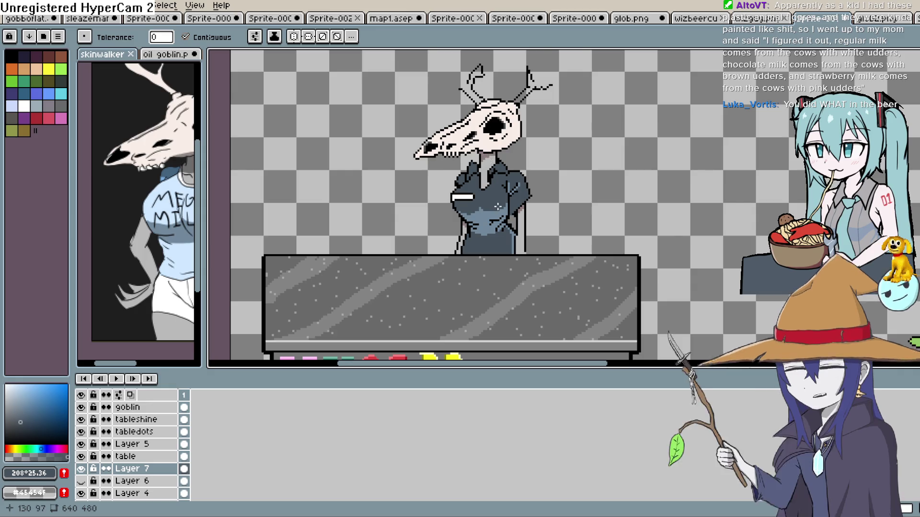
pyautogui.scroll(3, 522, 186)
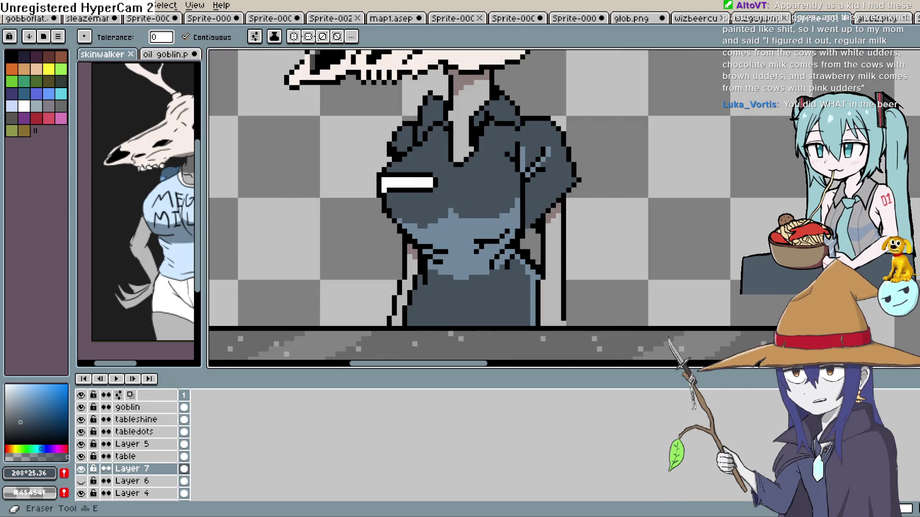
pyautogui.press('b')
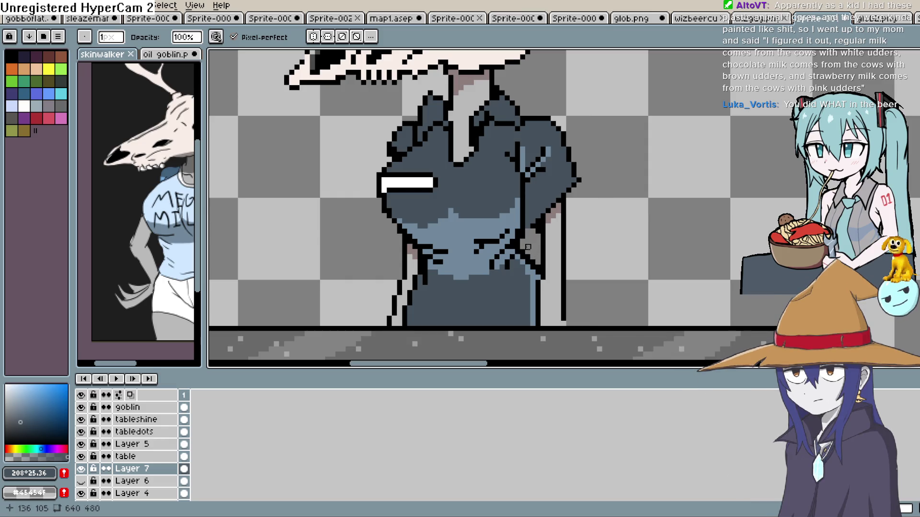
pyautogui.press('h')
pyautogui.scroll(-2, 595, 240)
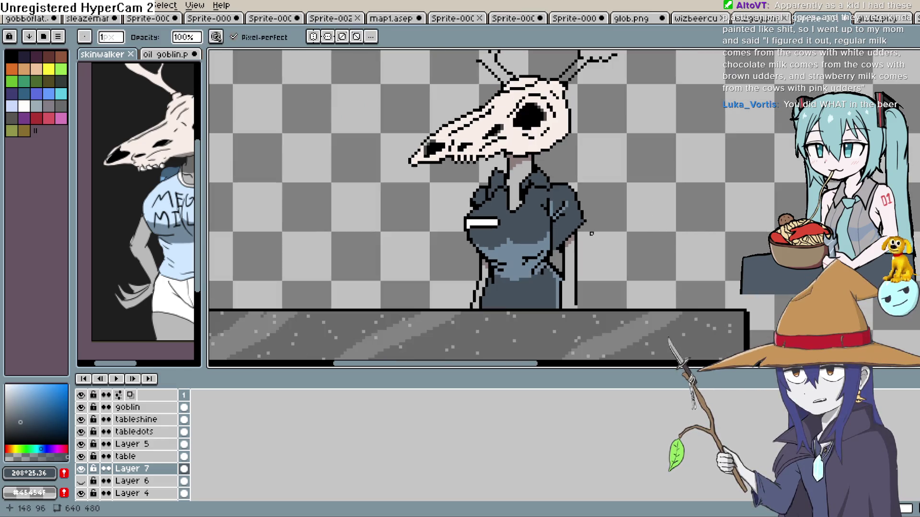
pyautogui.press('b')
pyautogui.scroll(5, 461, 226)
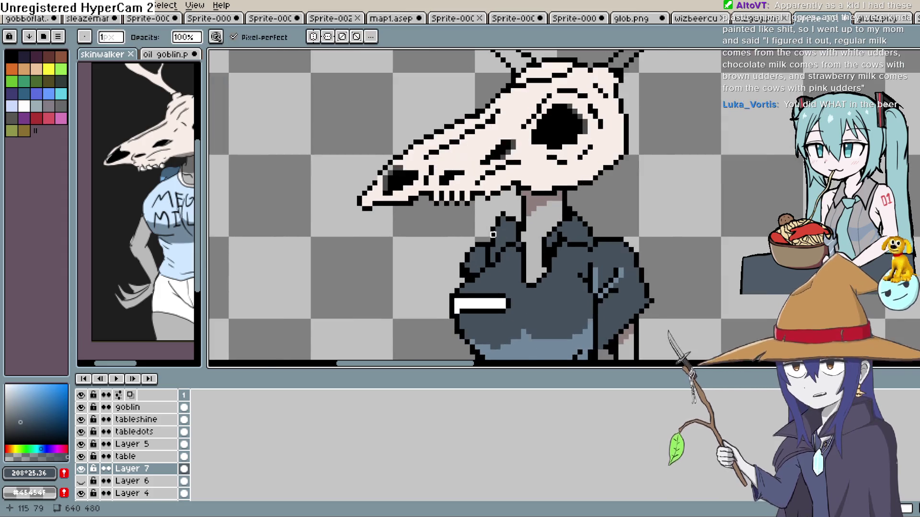
pyautogui.moveTo(461, 226); pyautogui.dragTo(440, 270)
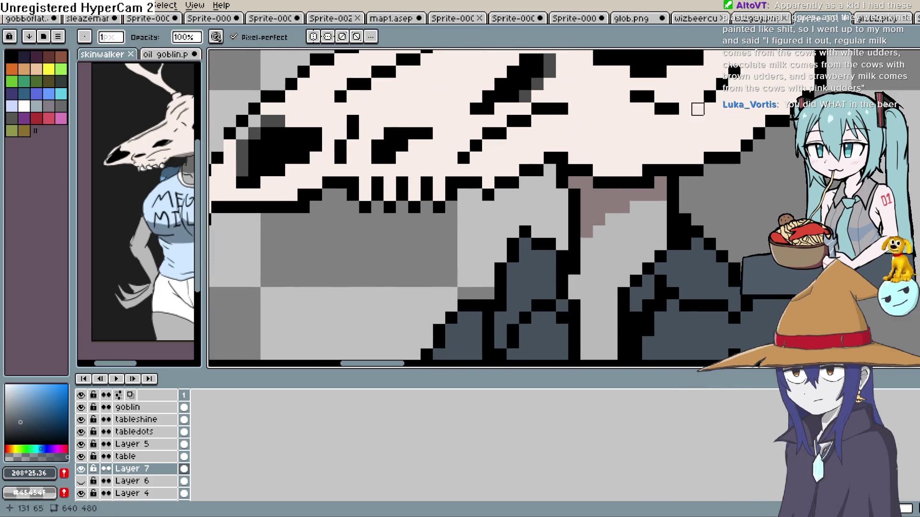
pyautogui.press('b')
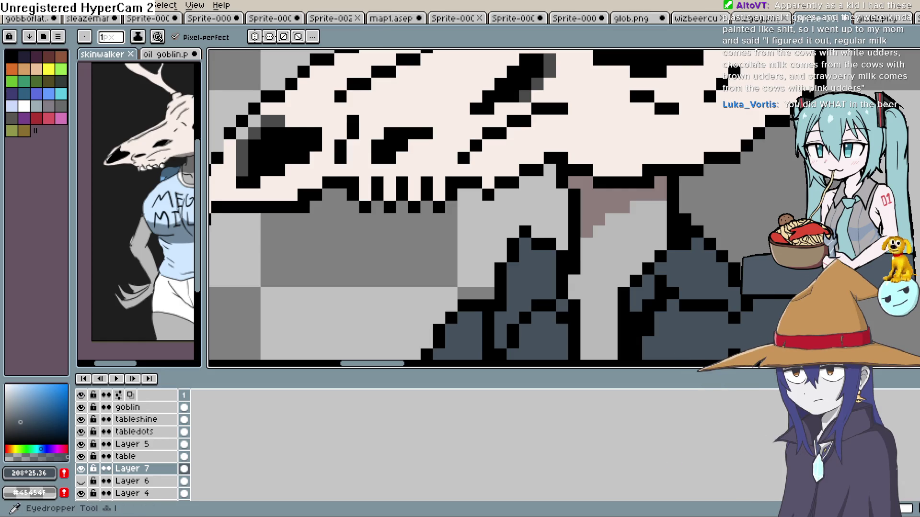
# - Sample black from the skull outline and draw a black mouth line along the jaw
pyautogui.press('i')
pyautogui.click(408, 180)
pyautogui.click(900, 103)
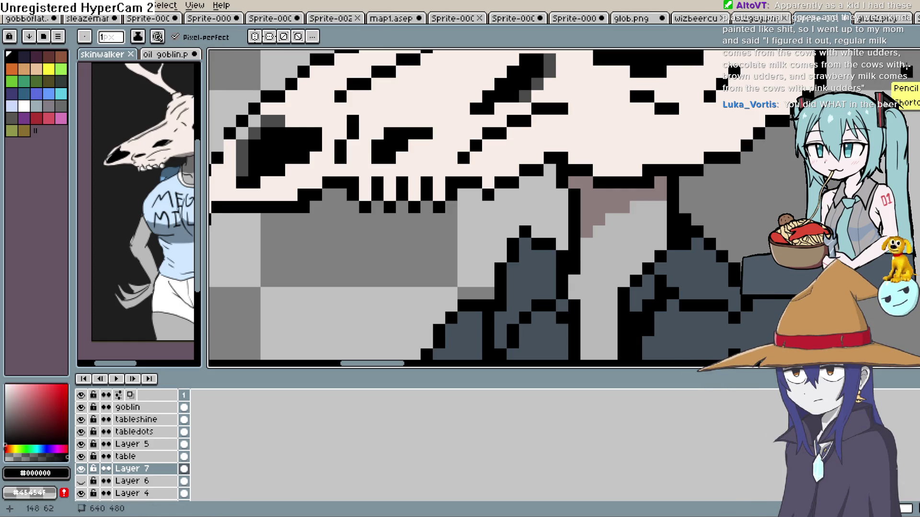
pyautogui.click(388, 183)
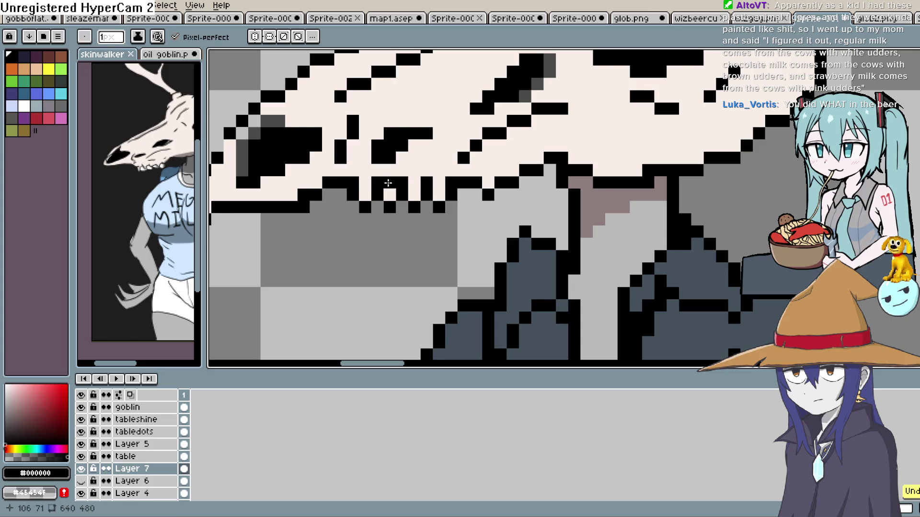
pyautogui.click(414, 183)
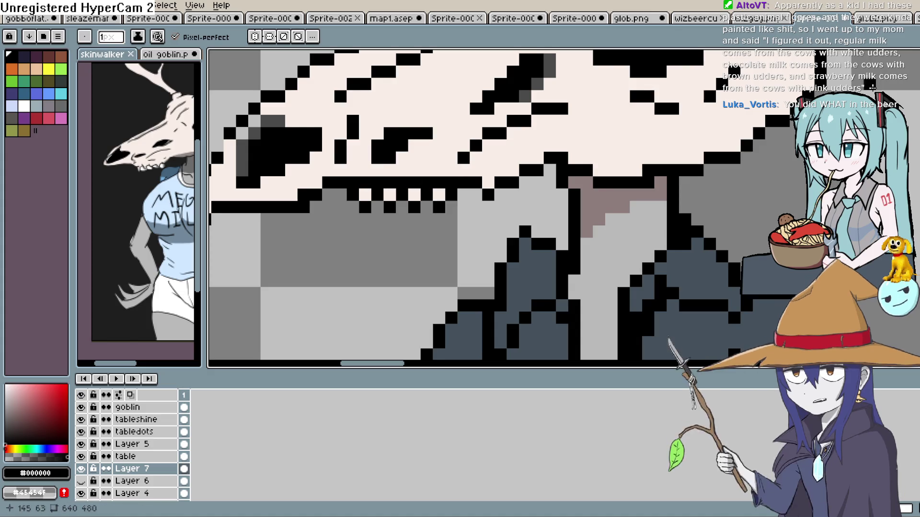
# - Sample the pale bone colour and paint alternating teeth along the mouth line
pyautogui.press('e')
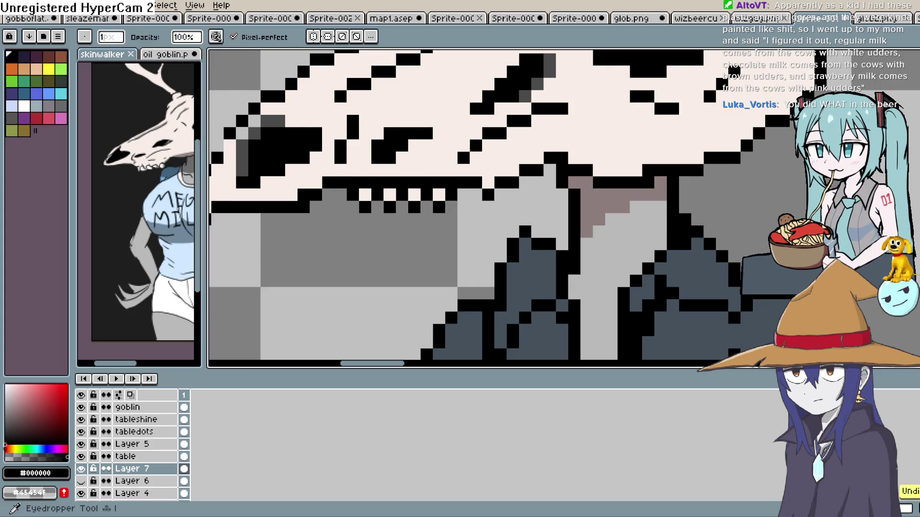
pyautogui.keyDown('alt'); pyautogui.click(494, 154); pyautogui.keyUp('alt')
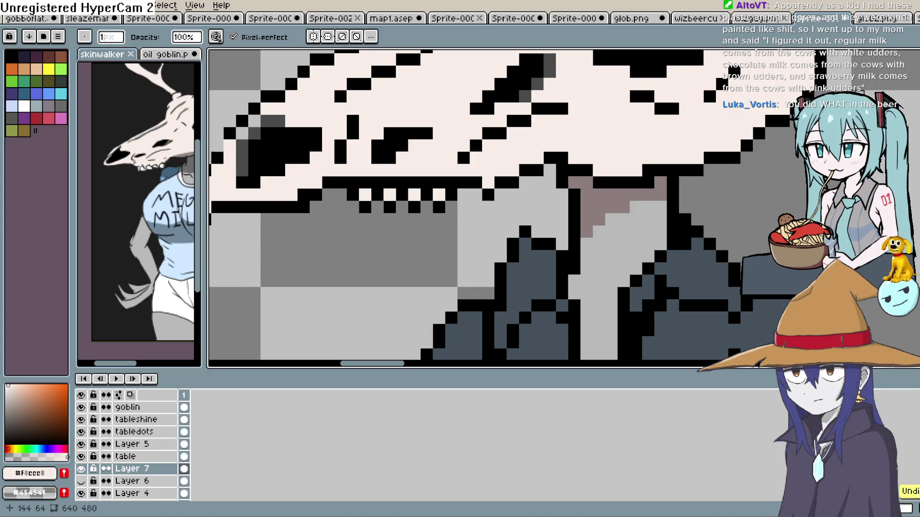
pyautogui.press('alt')
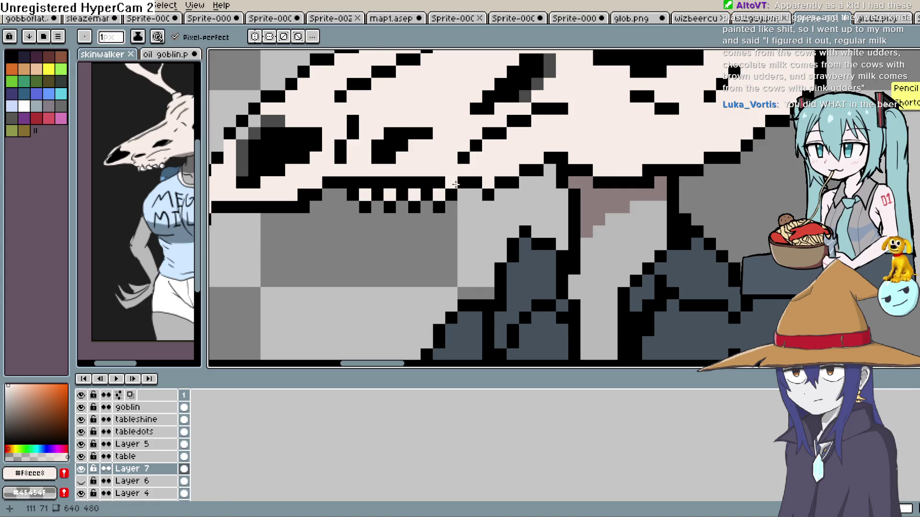
pyautogui.click(427, 182)
pyautogui.click(403, 182)
pyautogui.click(377, 182)
pyautogui.click(353, 182)
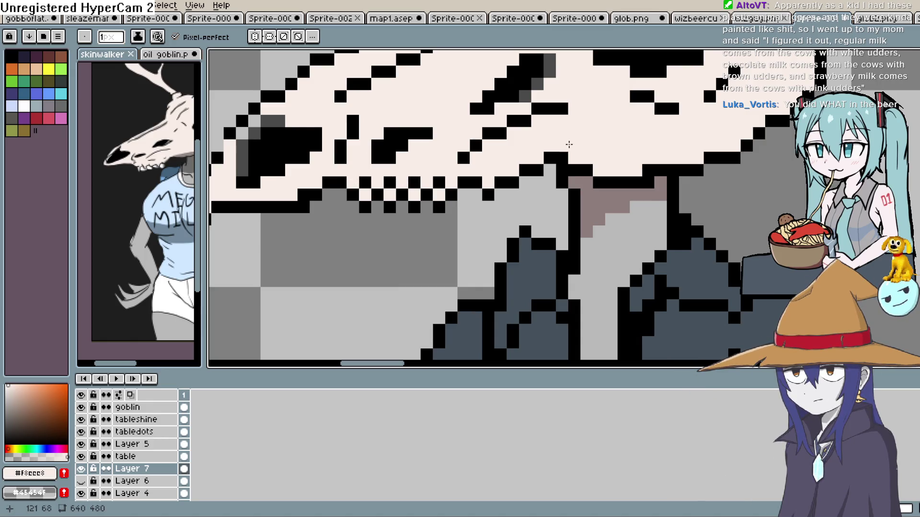
pyautogui.scroll(-1, 547, 159)
pyautogui.scroll(-1, 547, 159)
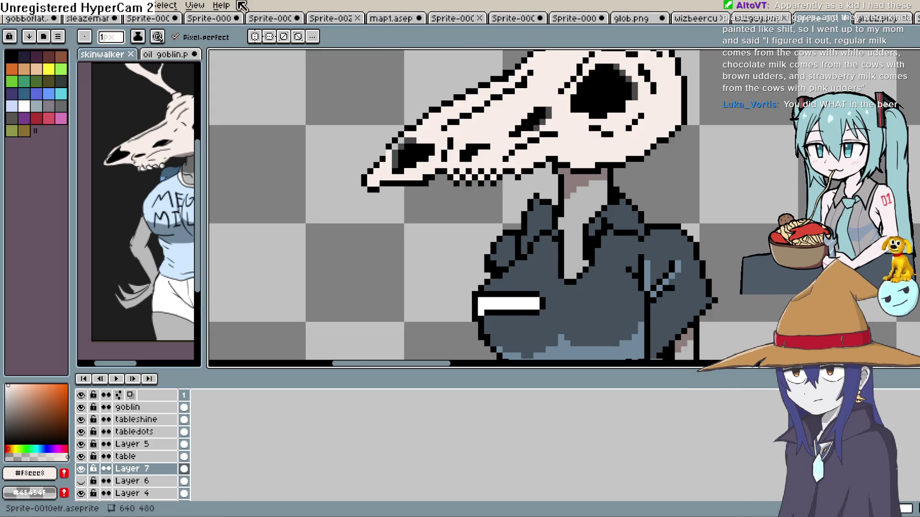
pyautogui.scroll(-3, 623, 201)
pyautogui.scroll(2, 531, 185)
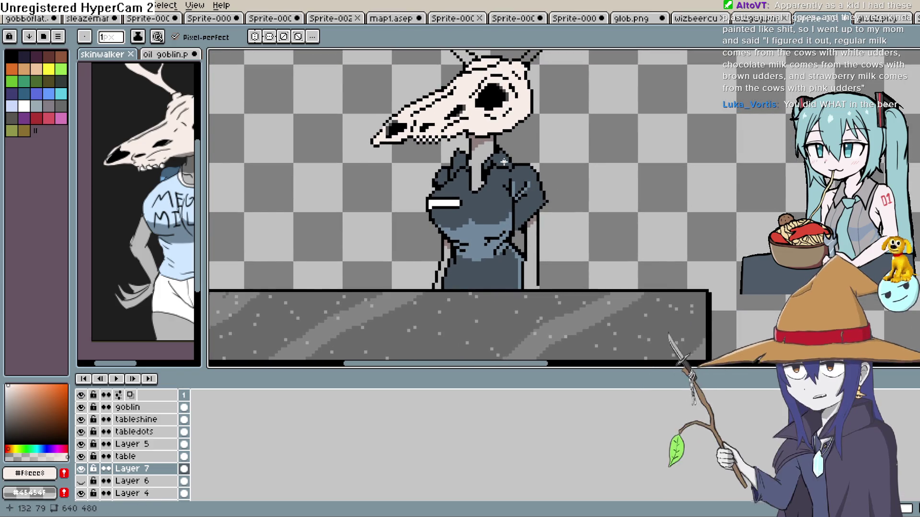
pyautogui.press('i')
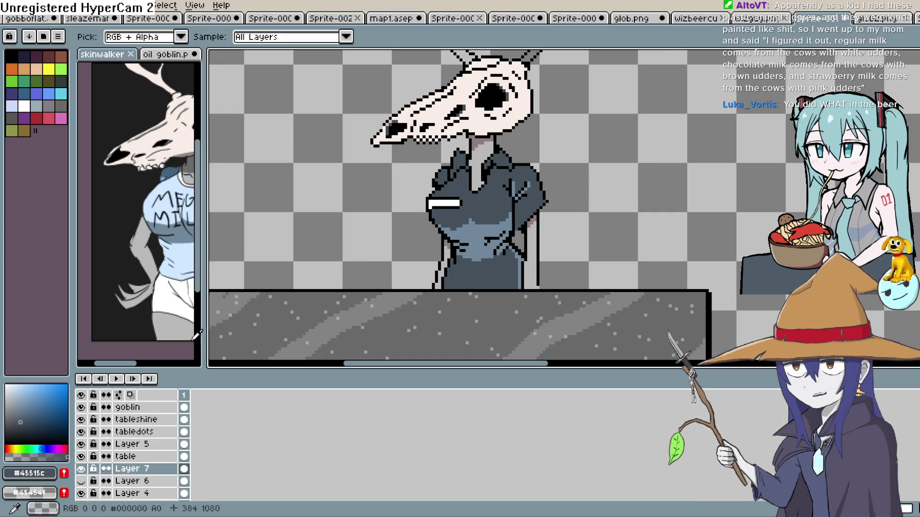
# - Pick yellow and tune it to an olive shade for the suit pinstripes
pyautogui.click(48, 69)
pyautogui.press('b')
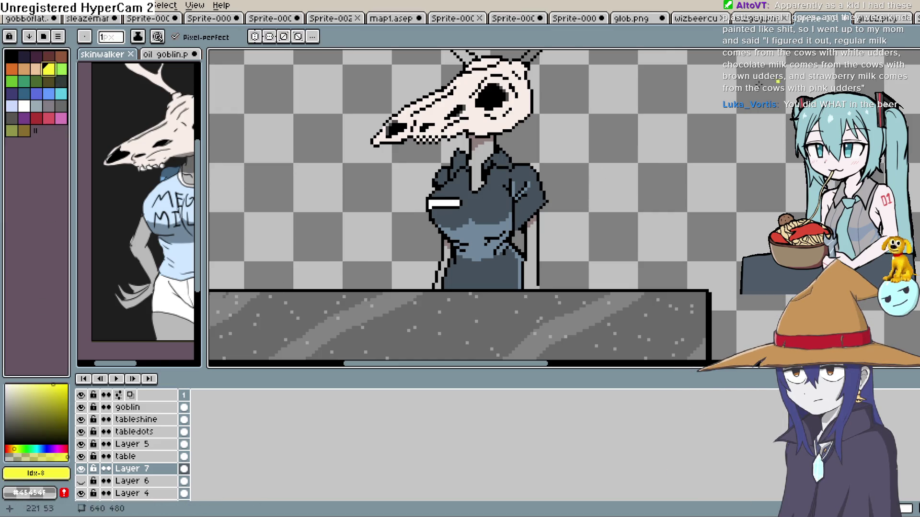
pyautogui.click(46, 406)
pyautogui.scroll(1, 484, 186)
pyautogui.scroll(1, 484, 186)
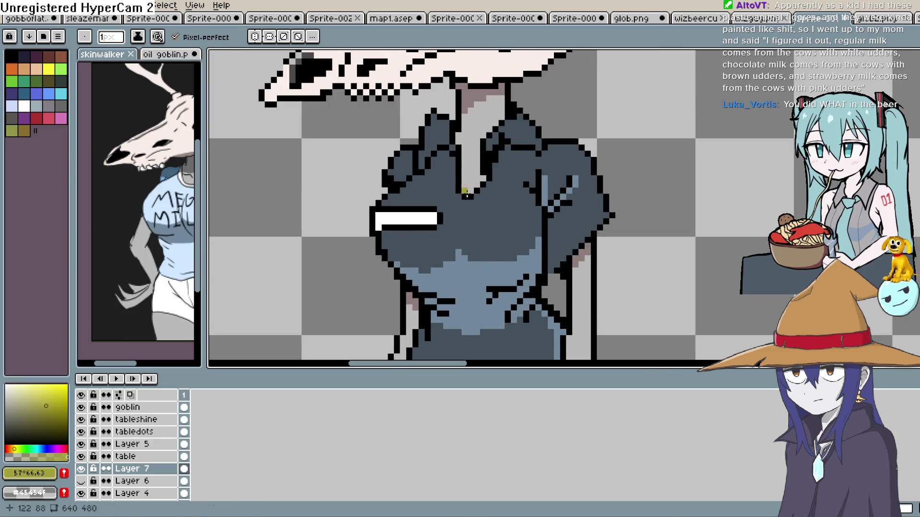
pyautogui.click(445, 154)
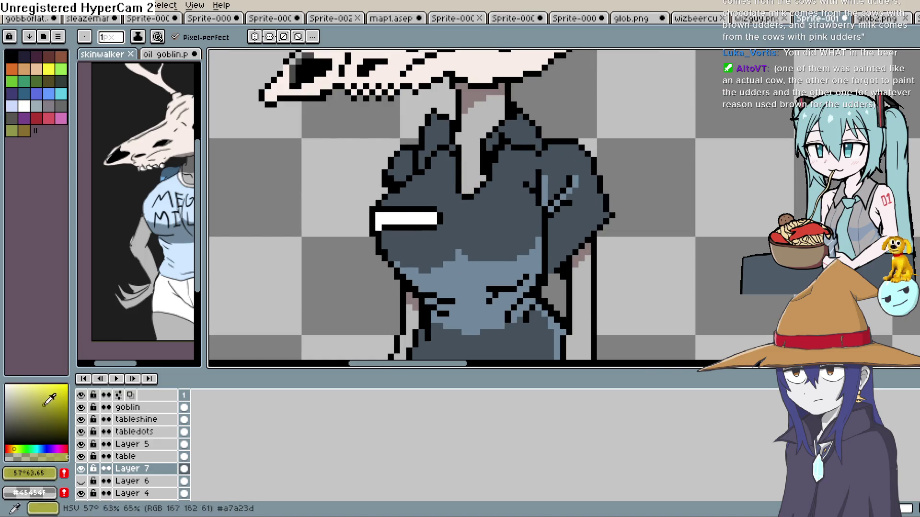
# - Draw yellow pinstripes down the suit's left side and middle to the counter
pyautogui.moveTo(446, 154)
pyautogui.mouseDown()
pyautogui.moveTo(417, 234)
pyautogui.moveTo(440, 290)
pyautogui.mouseUp()
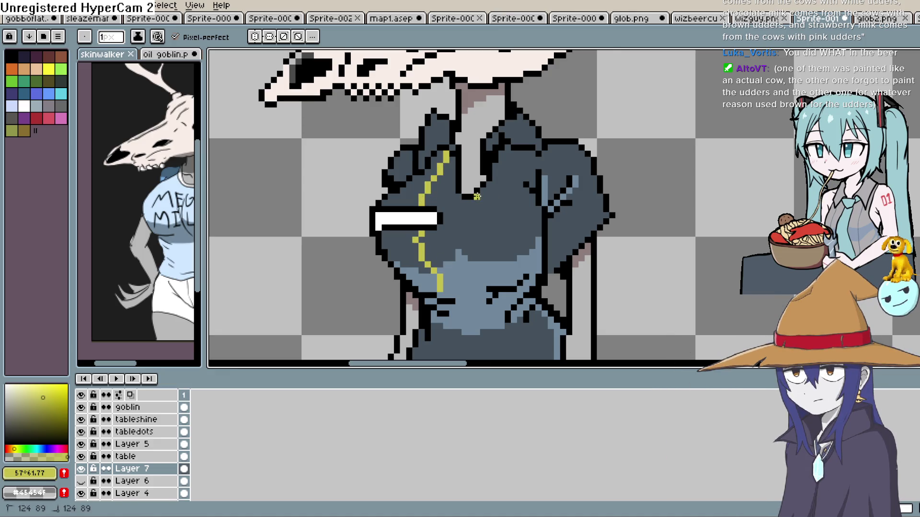
pyautogui.moveTo(501, 170); pyautogui.dragTo(511, 273)
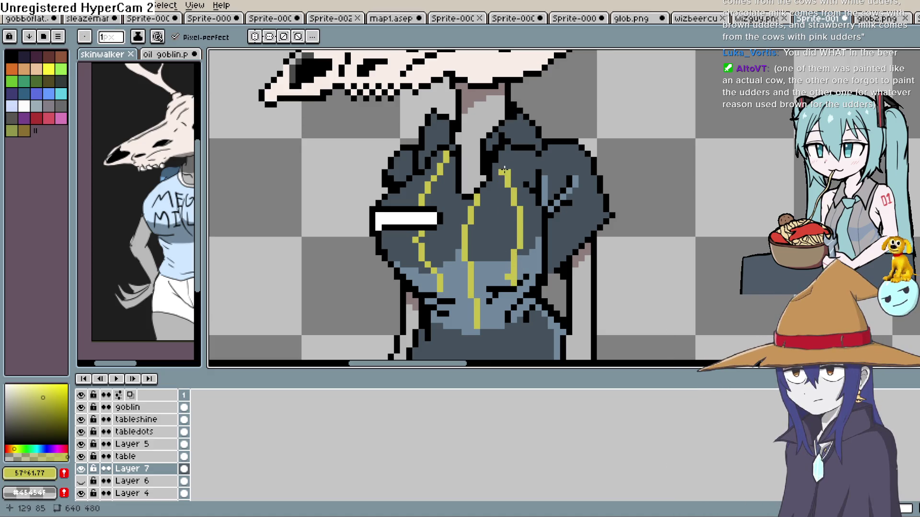
pyautogui.scroll(-5, 552, 170)
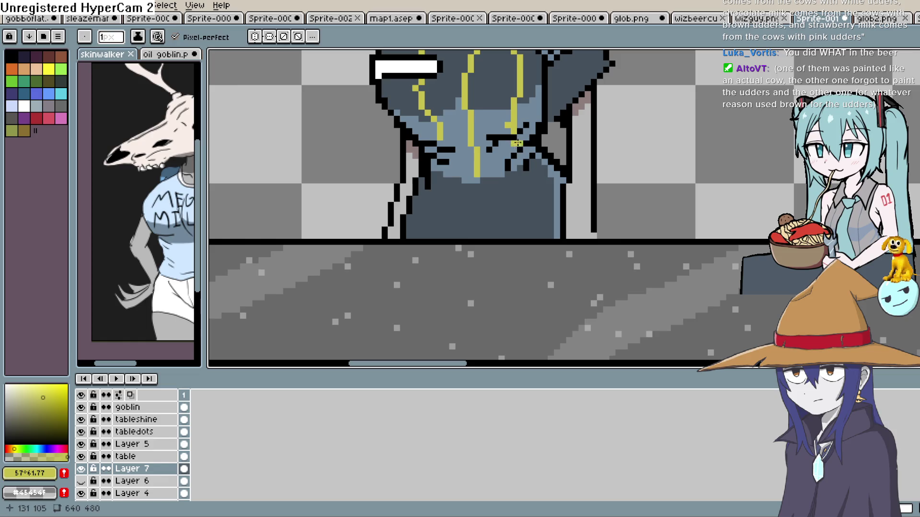
pyautogui.moveTo(477, 179); pyautogui.dragTo(471, 237)
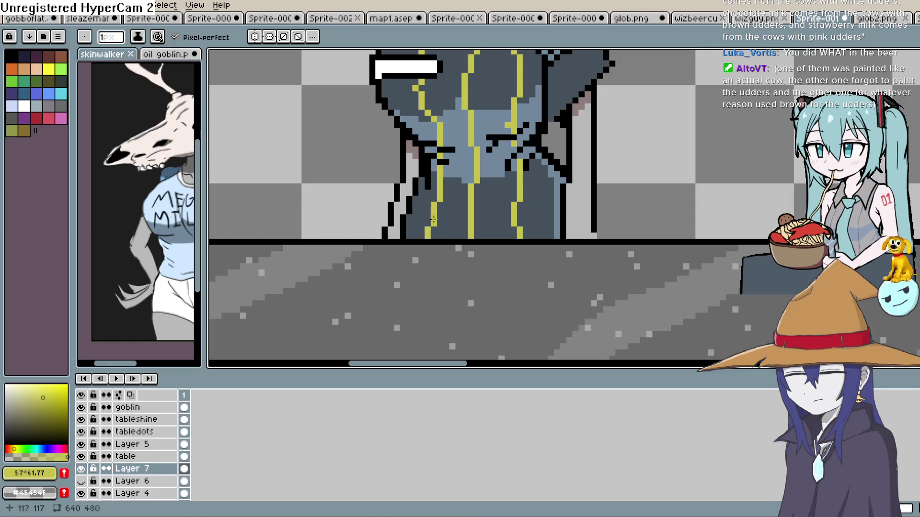
pyautogui.scroll(-3, 602, 163)
pyautogui.scroll(1, 582, 181)
pyautogui.scroll(1, 582, 182)
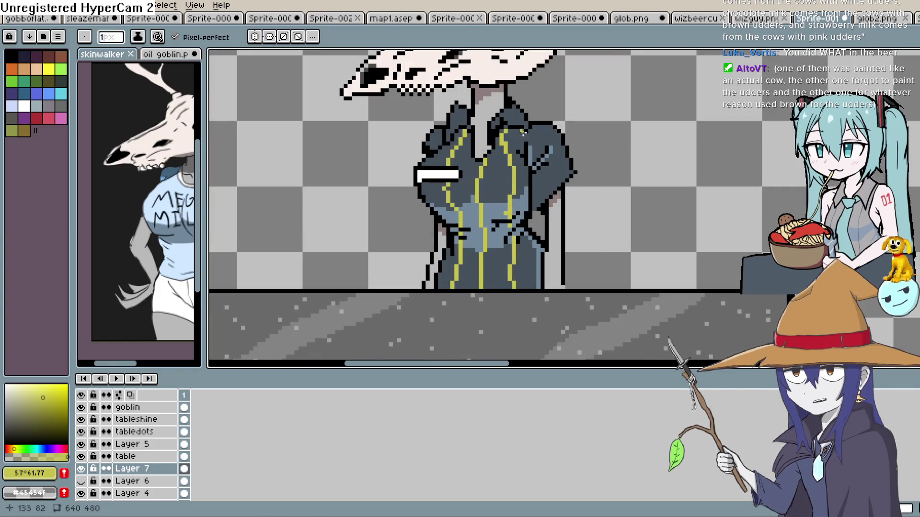
pyautogui.scroll(-4, 509, 131)
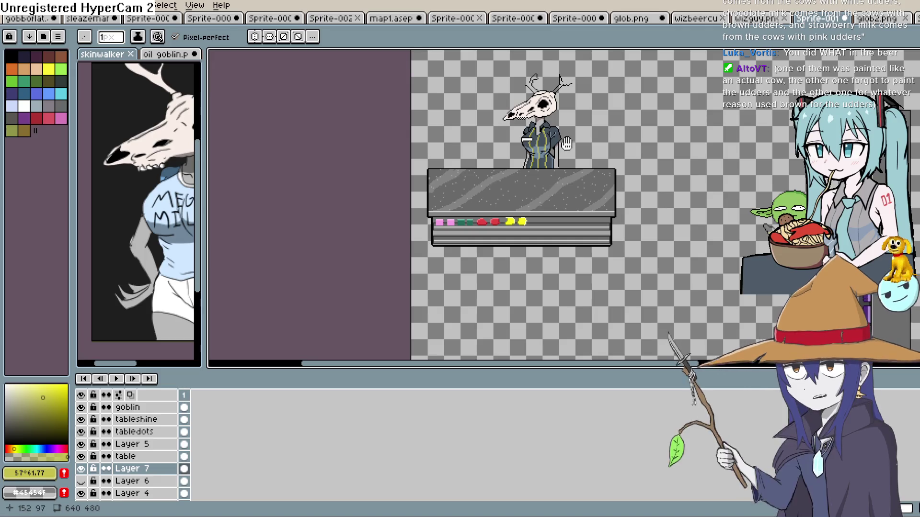
pyautogui.scroll(4, 560, 151)
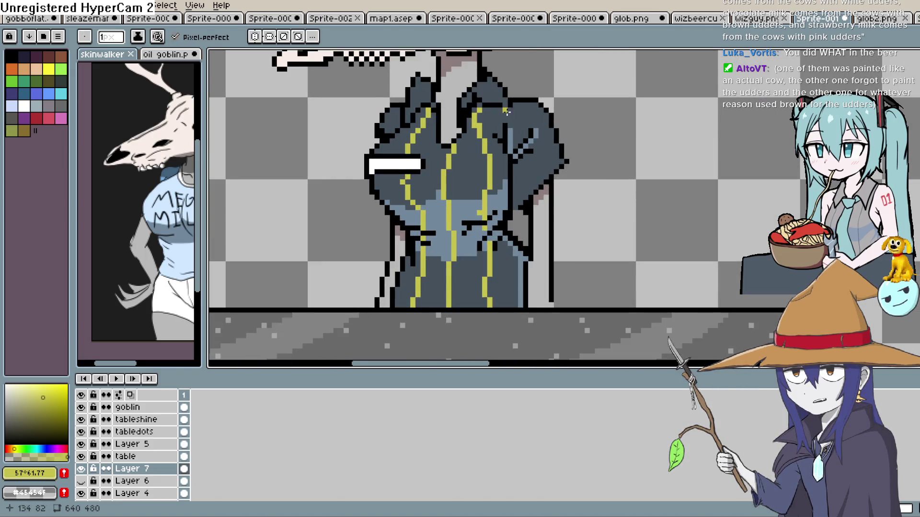
# - Touch up a coat pixel, switch to Lasso, and make Layer 7 the active layer
pyautogui.click(506, 116)
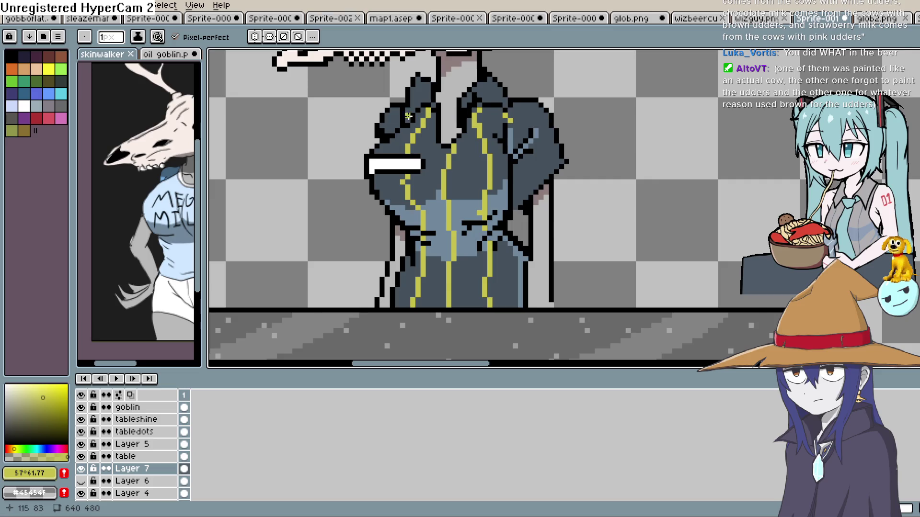
pyautogui.scroll(-5, 484, 105)
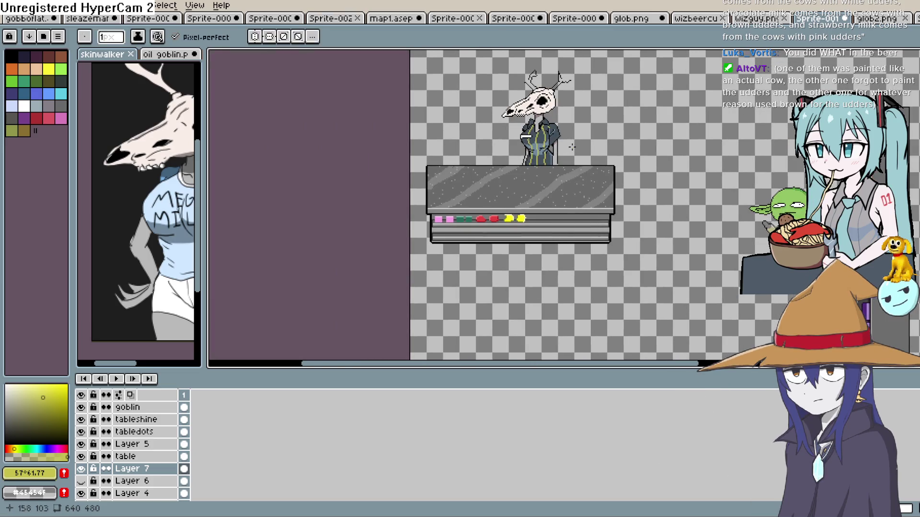
pyautogui.scroll(3, 567, 150)
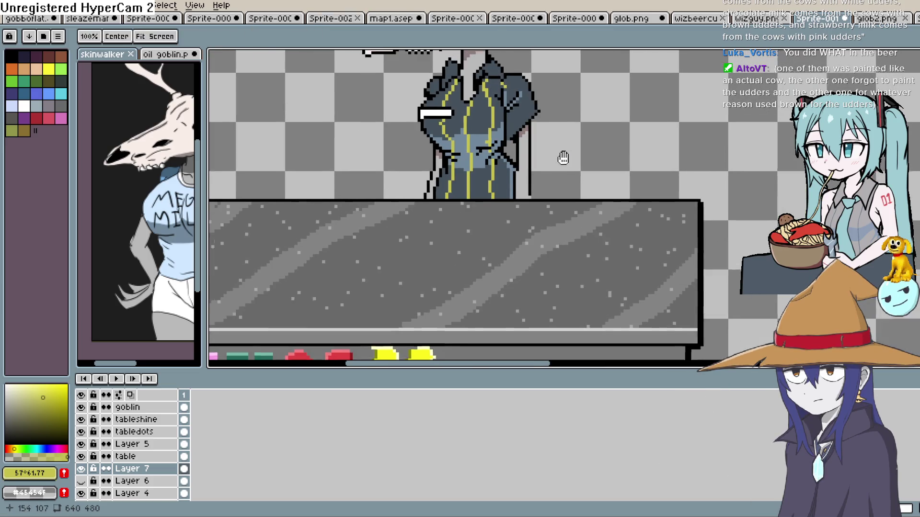
pyautogui.press('q')
pyautogui.scroll(-4, 549, 152)
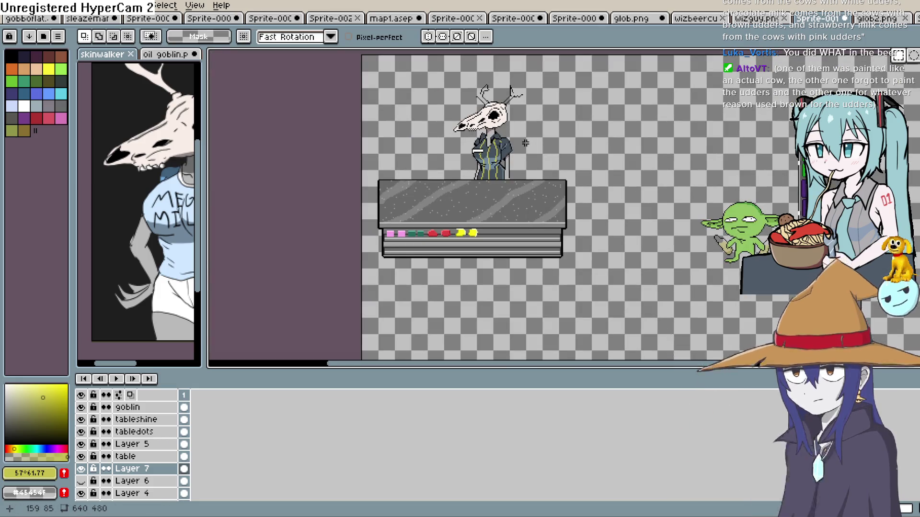
pyautogui.scroll(2, 525, 142)
pyautogui.press('space')
pyautogui.moveTo(524, 143); pyautogui.dragTo(546, 102)
pyautogui.keyDown('shift'); pyautogui.click(151, 461); pyautogui.keyUp('shift')
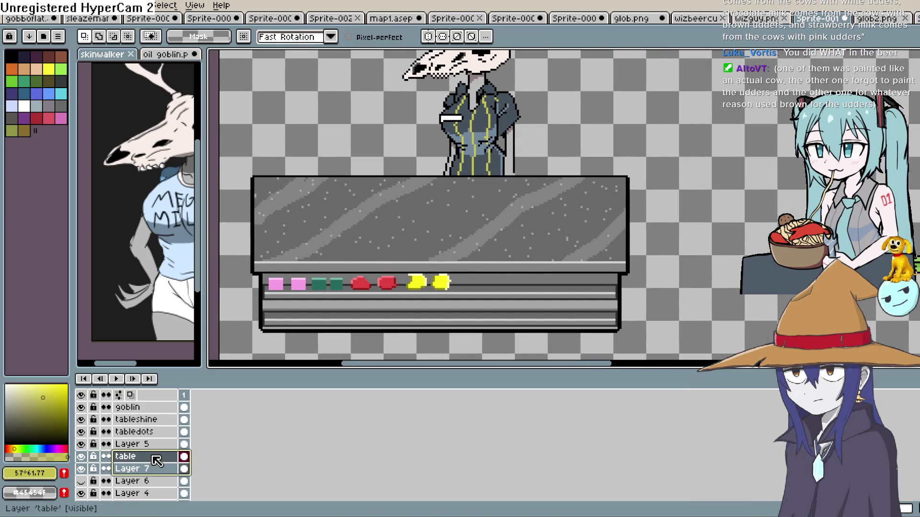
pyautogui.click(152, 468)
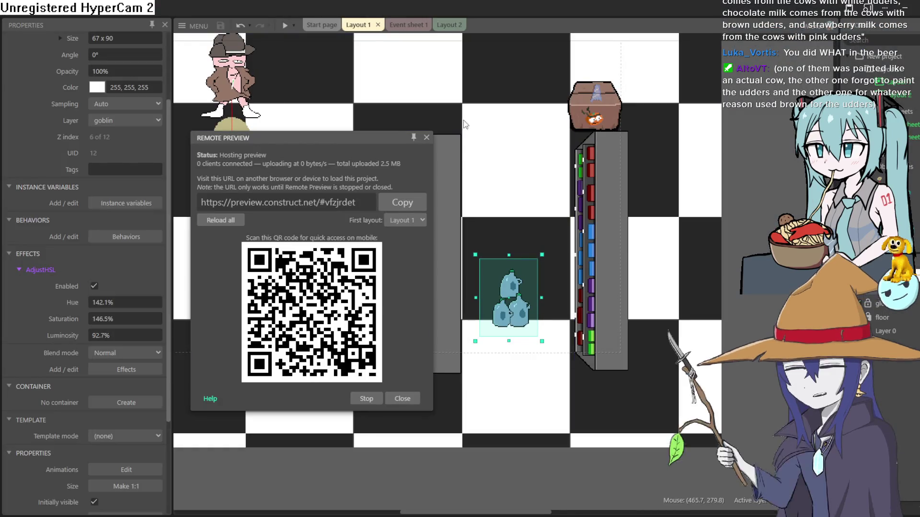
# - Close the Remote Preview, pan and zoom around Layout 1, and switch back to Aseprite
pyautogui.click(426, 138)
pyautogui.moveTo(535, 293)
pyautogui.mouseDown()
pyautogui.moveTo(583, 259)
pyautogui.moveTo(606, 300)
pyautogui.moveTo(470, 277)
pyautogui.mouseUp()
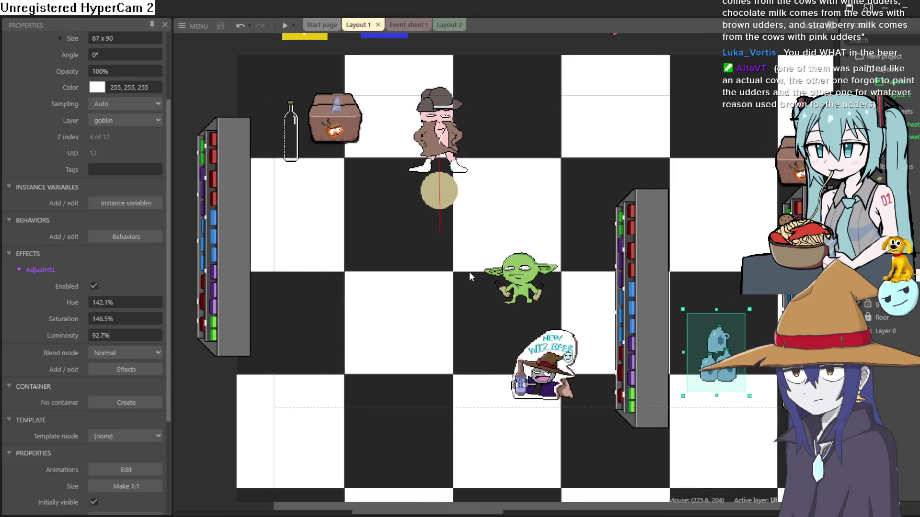
pyautogui.scroll(-3, 427, 243)
pyautogui.moveTo(484, 222); pyautogui.dragTo(431, 239)
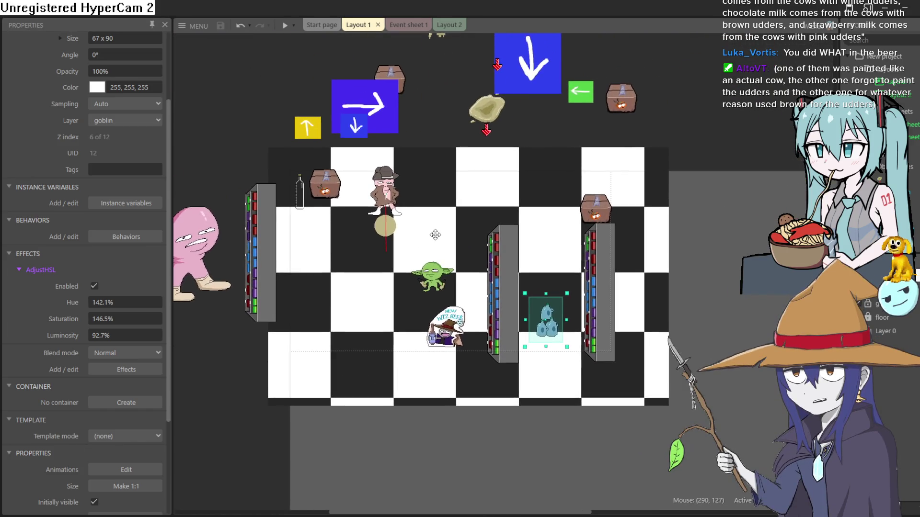
pyautogui.scroll(3, 431, 239)
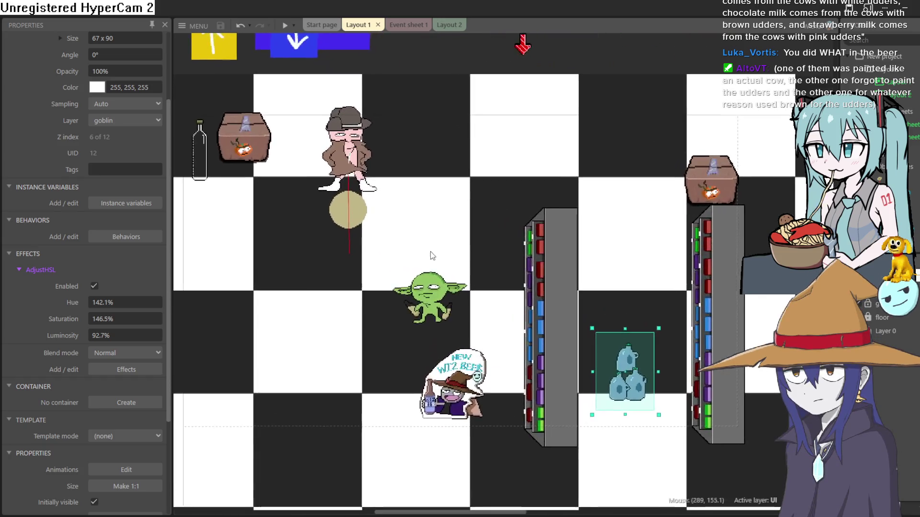
pyautogui.moveTo(470, 213); pyautogui.dragTo(449, 237)
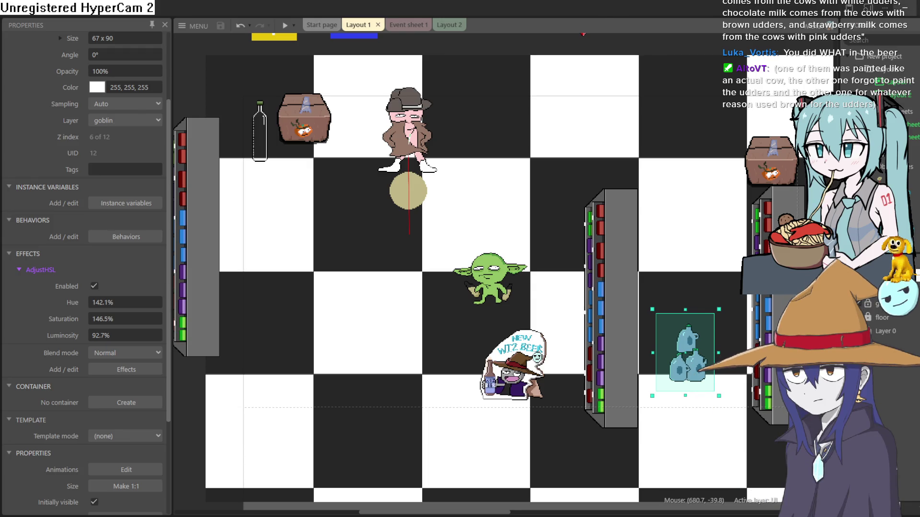
pyautogui.hotkey('alt', 'Tab')
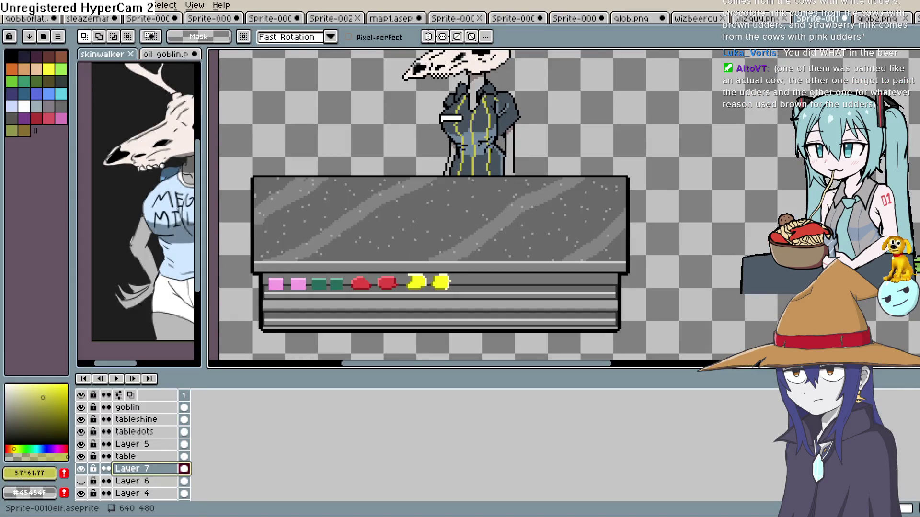
# - Frame the skull character and table, then sample the greyish colour #8d7c7c from the sprite
pyautogui.moveTo(620, 158)
pyautogui.mouseDown()
pyautogui.moveTo(616, 192)
pyautogui.moveTo(637, 189)
pyautogui.moveTo(619, 222)
pyautogui.moveTo(605, 170)
pyautogui.mouseUp()
pyautogui.scroll(-2, 619, 223)
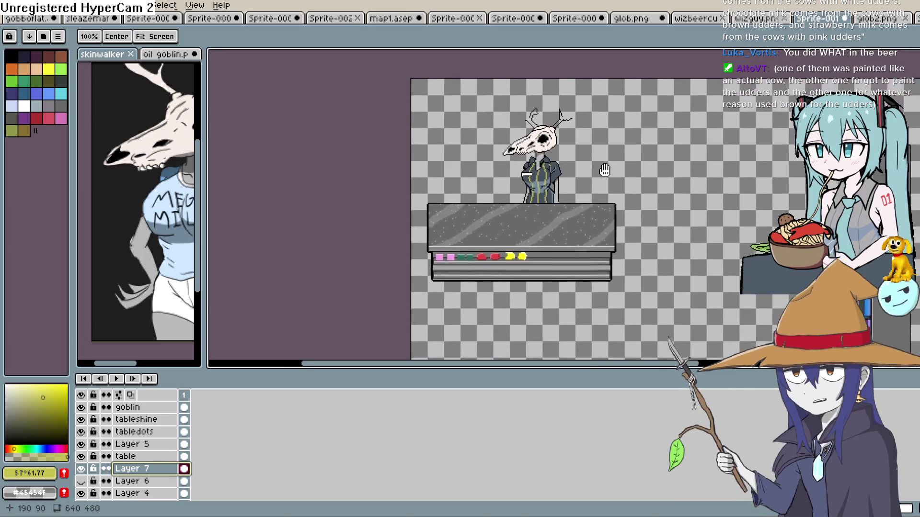
pyautogui.scroll(1, 603, 163)
pyautogui.moveTo(539, 236)
pyautogui.mouseDown()
pyautogui.moveTo(489, 278)
pyautogui.moveTo(504, 254)
pyautogui.mouseUp()
pyautogui.press('m')
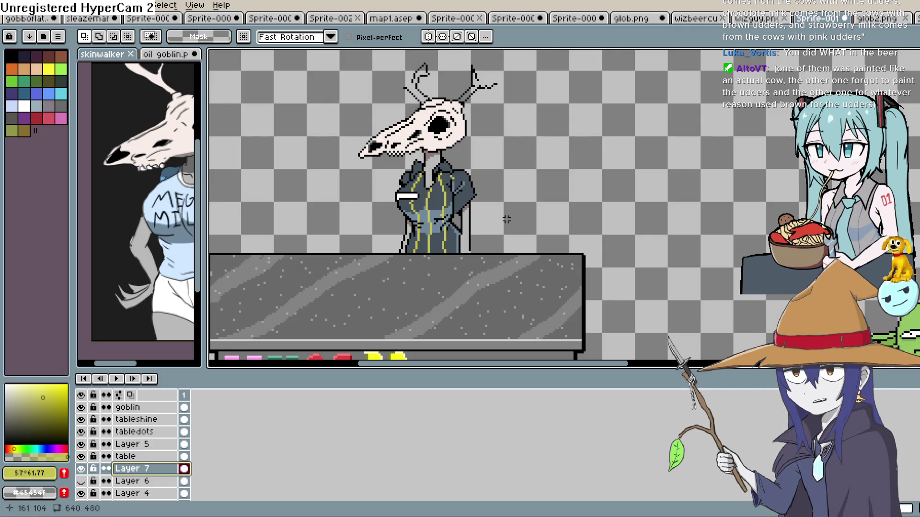
pyautogui.moveTo(506, 219); pyautogui.dragTo(555, 224)
pyautogui.press('b')
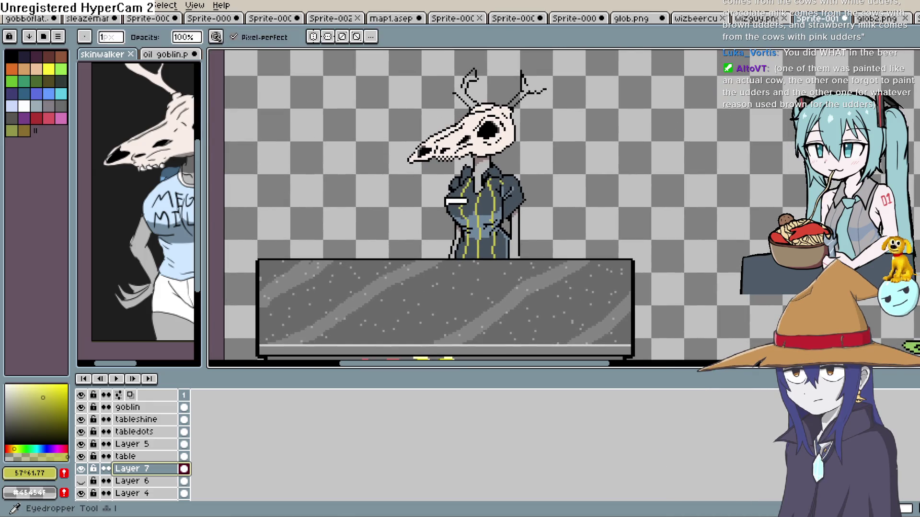
pyautogui.keyDown('alt'); pyautogui.click(522, 166); pyautogui.keyUp('alt')
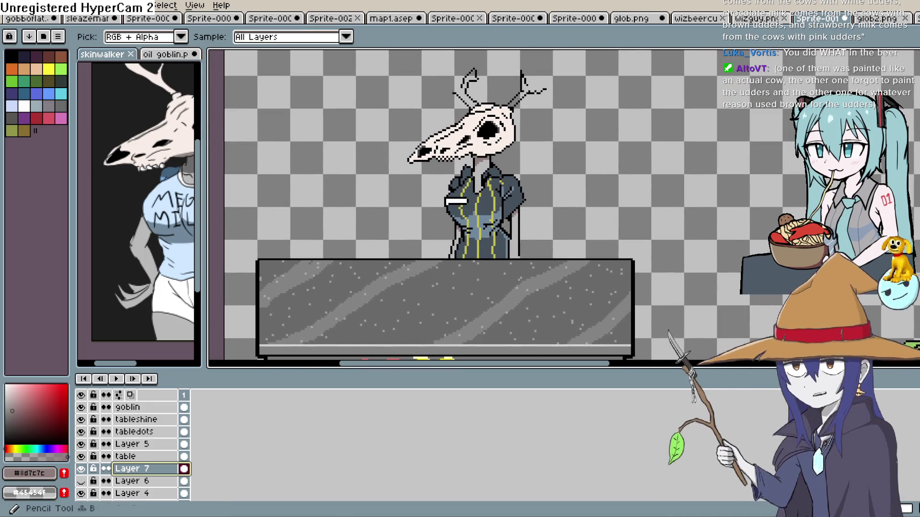
# - Undo the stray last pencil stroke
pyautogui.scroll(2, 458, 204)
pyautogui.scroll(-1, 457, 204)
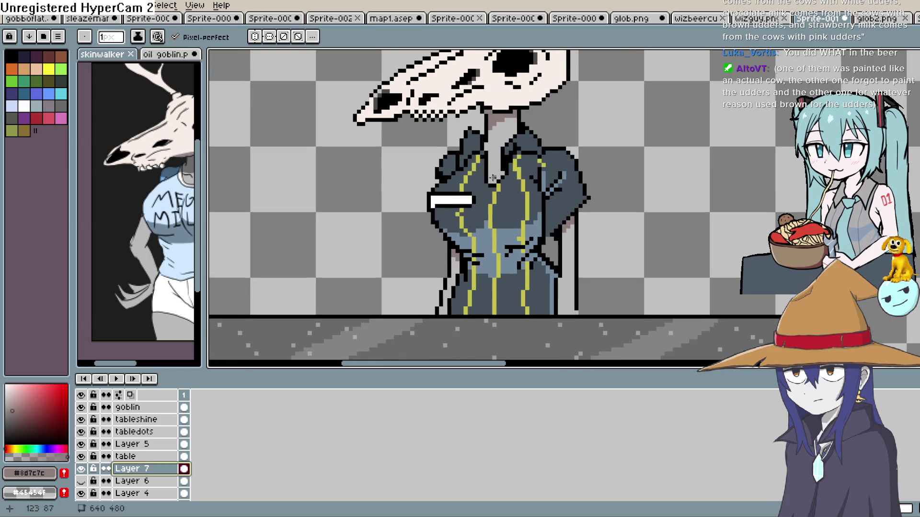
pyautogui.hotkey('ctrl', 'z')
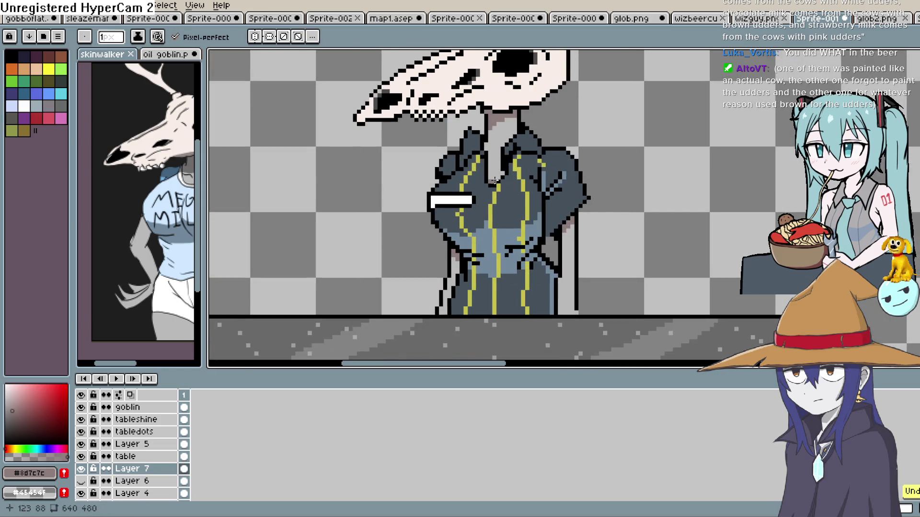
# - Widen the reference picture panel beside the canvas and zoom the canvas out
pyautogui.scroll(1, 512, 153)
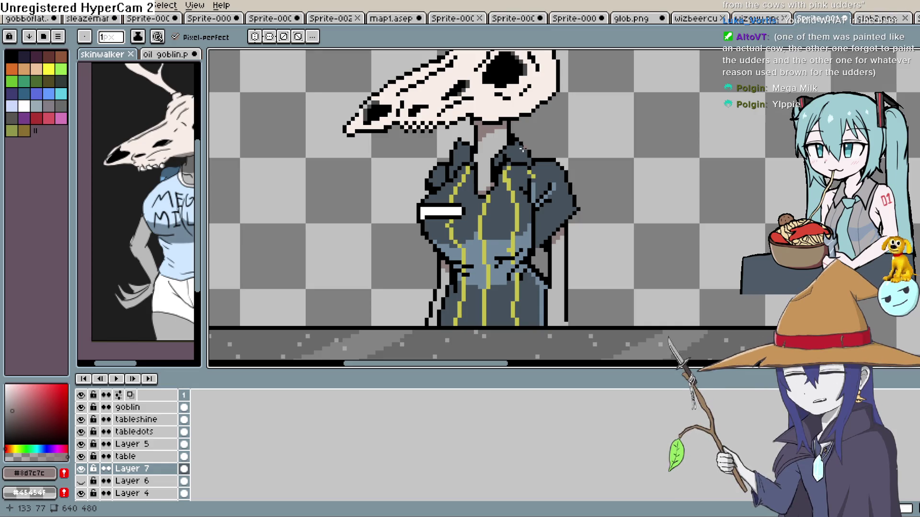
pyautogui.moveTo(203, 228); pyautogui.dragTo(284, 224)
pyautogui.press('-')
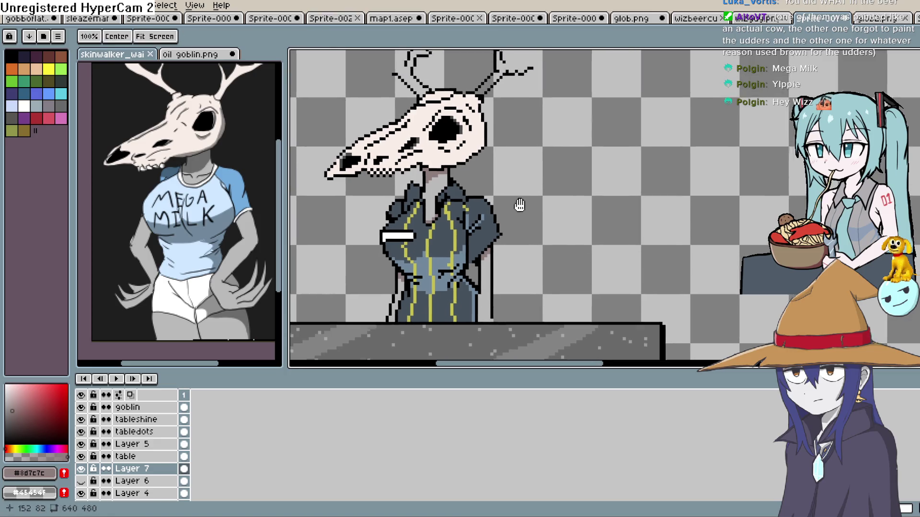
# - Centre the antlered shopkeeper and counter in view and ready the Eyedropper
pyautogui.scroll(-3, 519, 205)
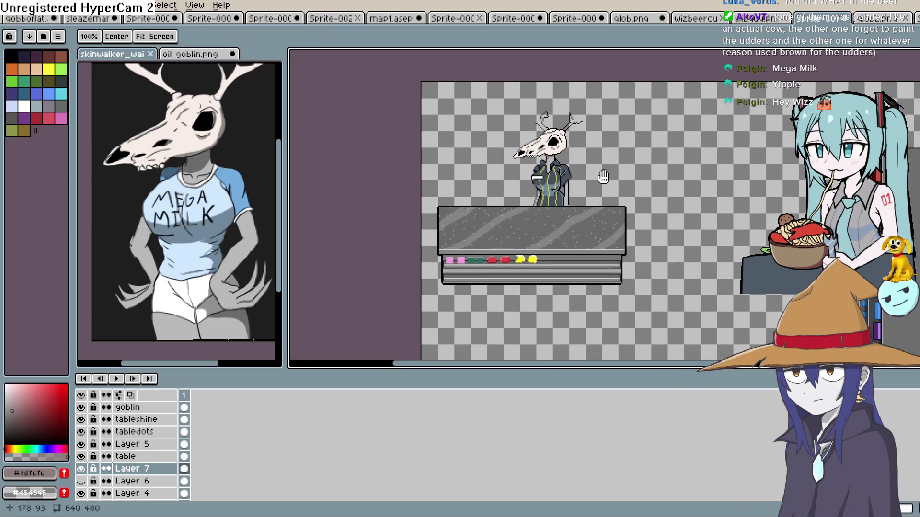
pyautogui.scroll(2, 584, 164)
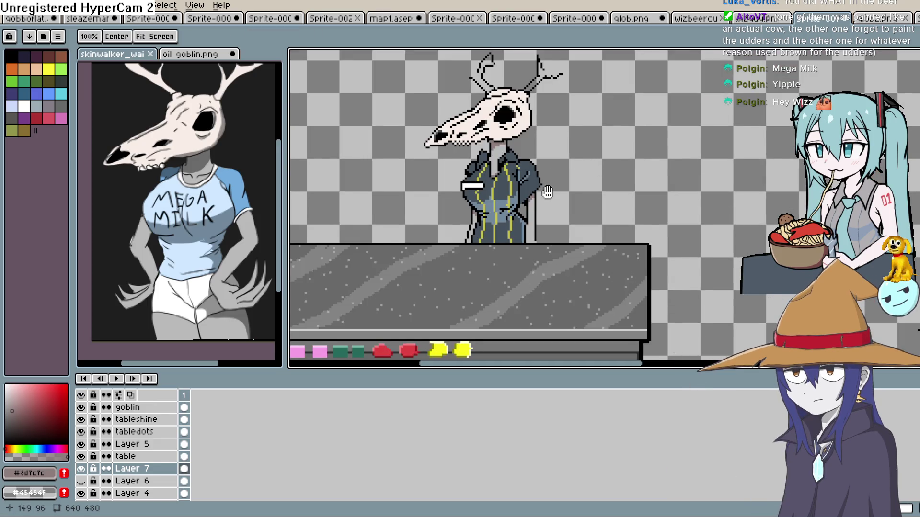
pyautogui.moveTo(584, 164); pyautogui.dragTo(560, 207)
pyautogui.press('i')
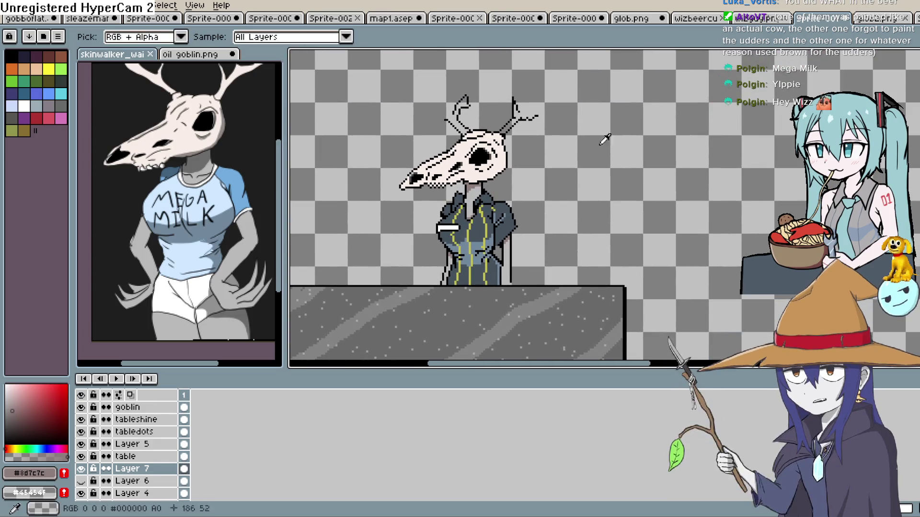
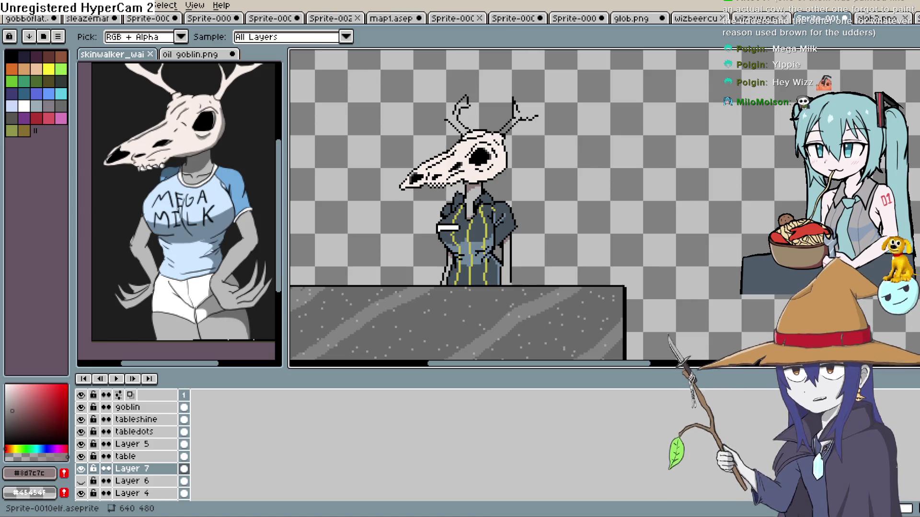
# - Pan and zoom to re-centre the view on the shopkeeper and counter
pyautogui.moveTo(534, 221); pyautogui.dragTo(513, 234)
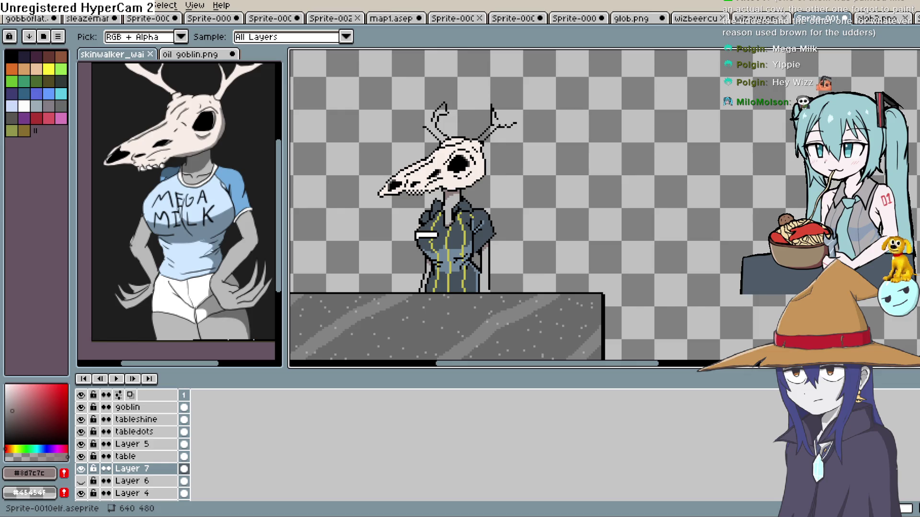
pyautogui.moveTo(527, 206)
pyautogui.mouseDown()
pyautogui.moveTo(661, 174)
pyautogui.moveTo(653, 206)
pyautogui.mouseUp()
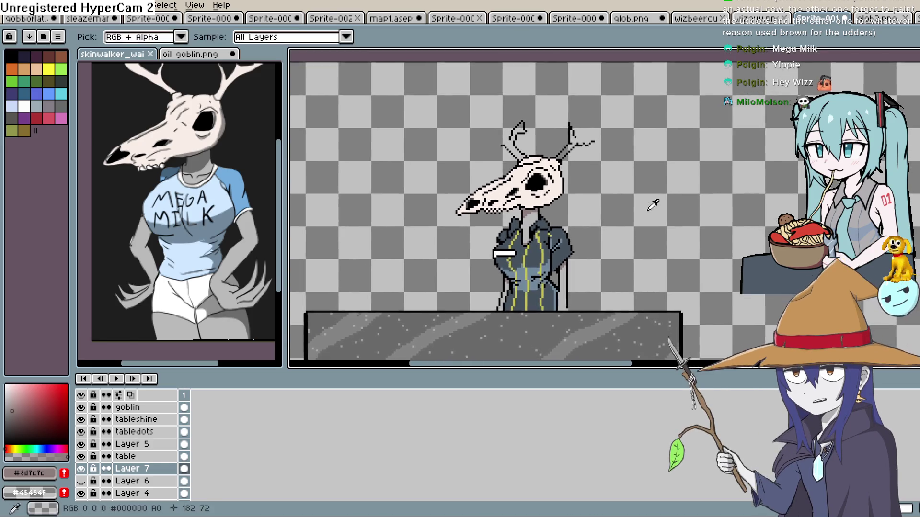
pyautogui.press('h')
pyautogui.scroll(-3, 623, 211)
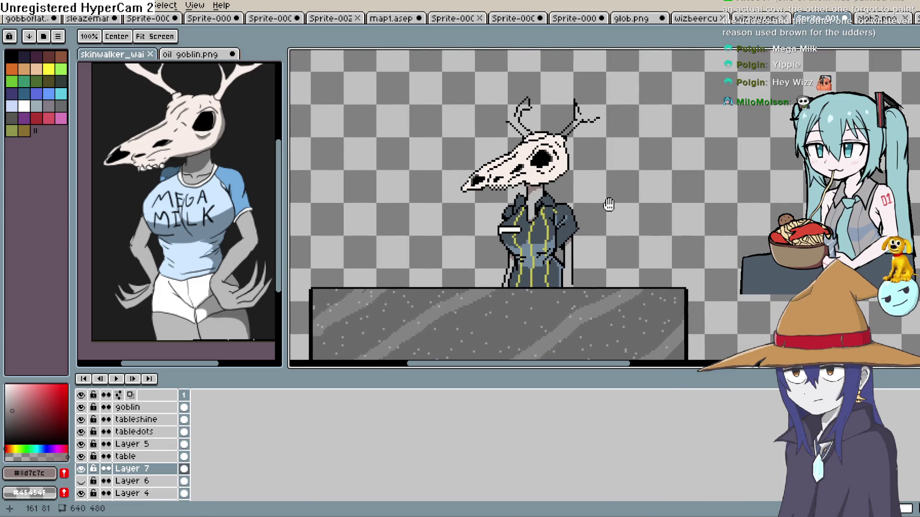
pyautogui.press('i')
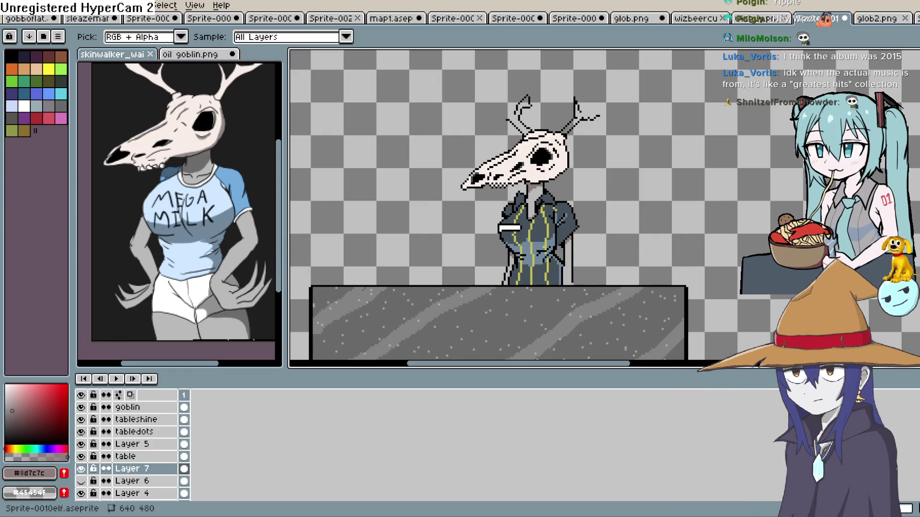
# - Sample a colour from the skull, zoom in, and switch to the Pencil tool
pyautogui.click(678, 171)
pyautogui.scroll(-2, 668, 197)
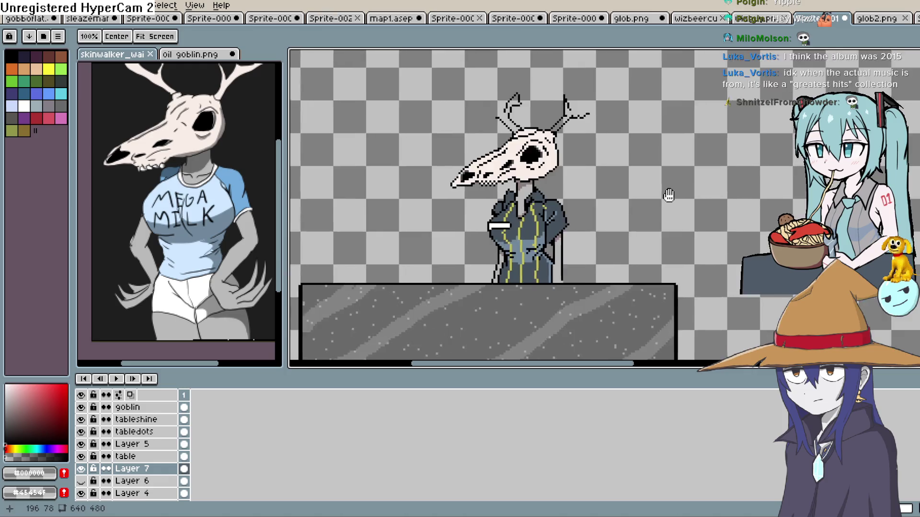
pyautogui.scroll(3, 596, 174)
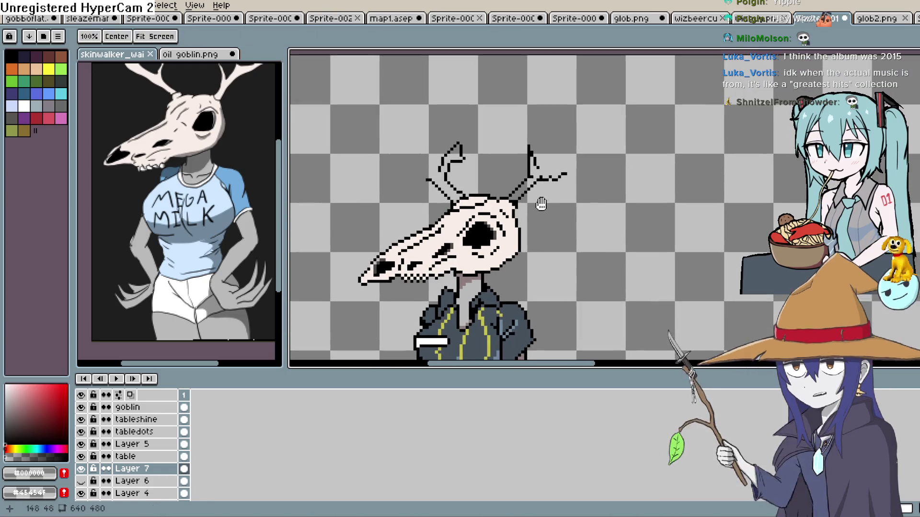
pyautogui.click(901, 102)
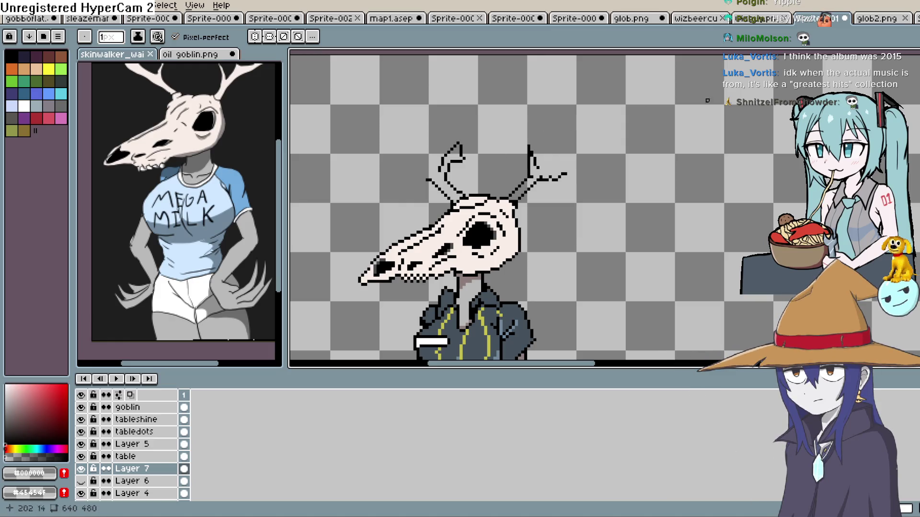
# - Erase the upper curve of the skull's left antler
pyautogui.press('e')
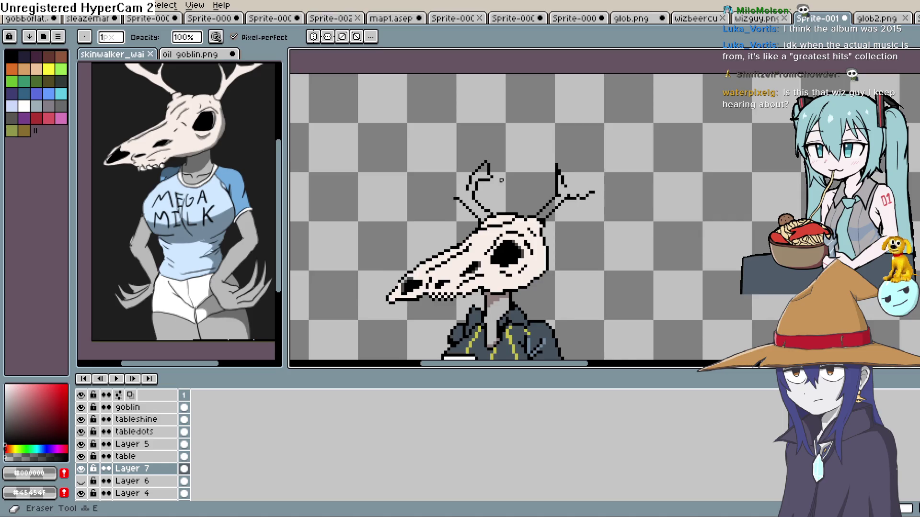
pyautogui.scroll(2, 501, 180)
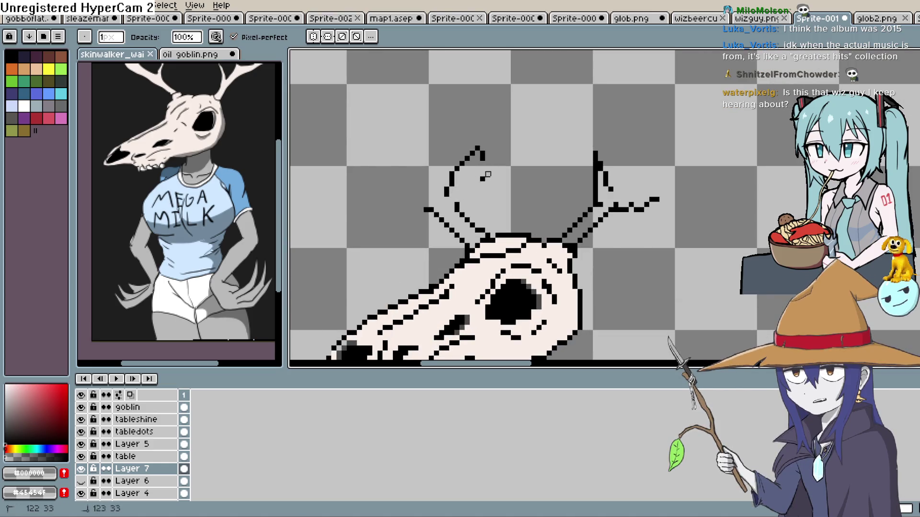
pyautogui.moveTo(481, 156)
pyautogui.mouseDown()
pyautogui.moveTo(458, 168)
pyautogui.moveTo(443, 195)
pyautogui.mouseUp()
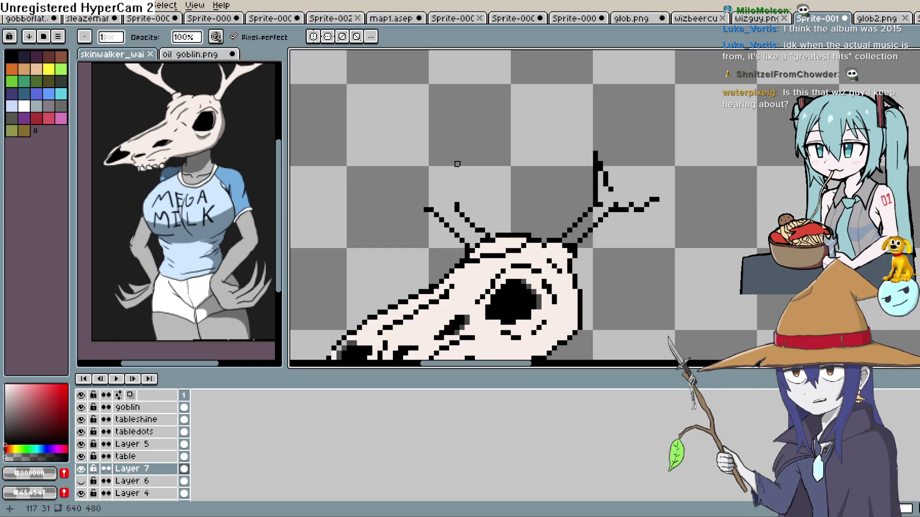
# - Pan across the skull, counter, goblin and shelf in the shop scene
pyautogui.press('space')
pyautogui.moveTo(582, 216)
pyautogui.mouseDown()
pyautogui.moveTo(582, 122)
pyautogui.moveTo(573, 146)
pyautogui.moveTo(549, 143)
pyautogui.moveTo(527, 158)
pyautogui.moveTo(530, 195)
pyautogui.moveTo(548, 228)
pyautogui.mouseUp()
pyautogui.press('space')
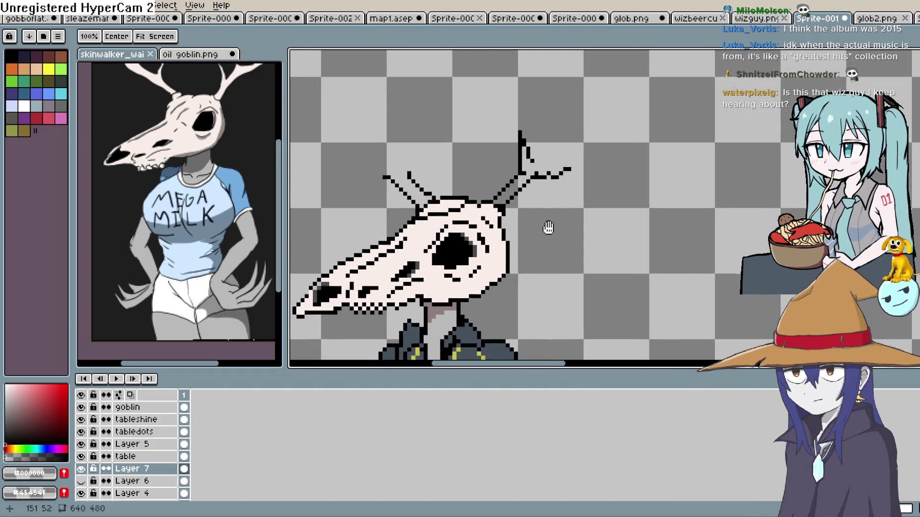
pyautogui.scroll(-1, 548, 228)
pyautogui.moveTo(598, 201); pyautogui.dragTo(493, 134)
pyautogui.moveTo(795, 226); pyautogui.dragTo(528, 46)
# - Switch to the wizbeercutout sprite and move its view upward
pyautogui.click(696, 18)
pyautogui.moveTo(557, 251); pyautogui.dragTo(551, 182)
pyautogui.scroll(3, 551, 182)
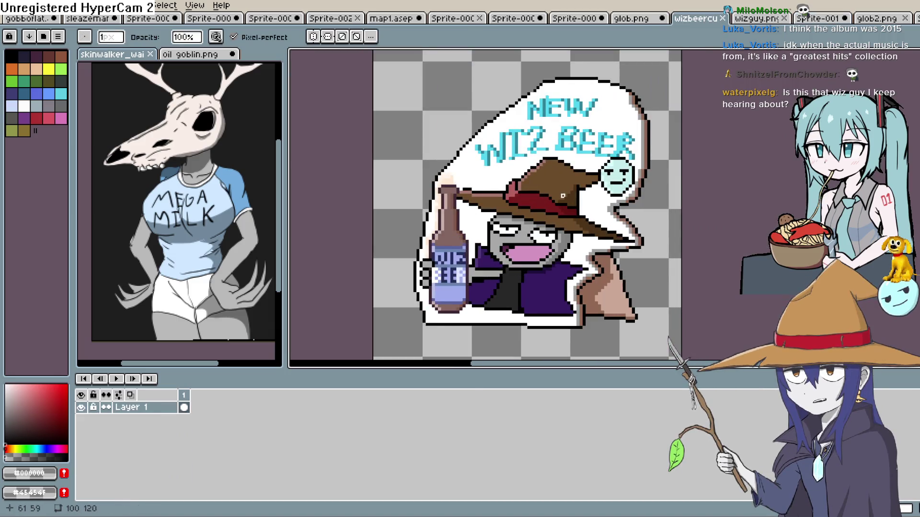
# - Browse the red arrow, goblin, yellow blob and Wiz Mart map sprites
pyautogui.moveTo(614, 171); pyautogui.dragTo(618, 152)
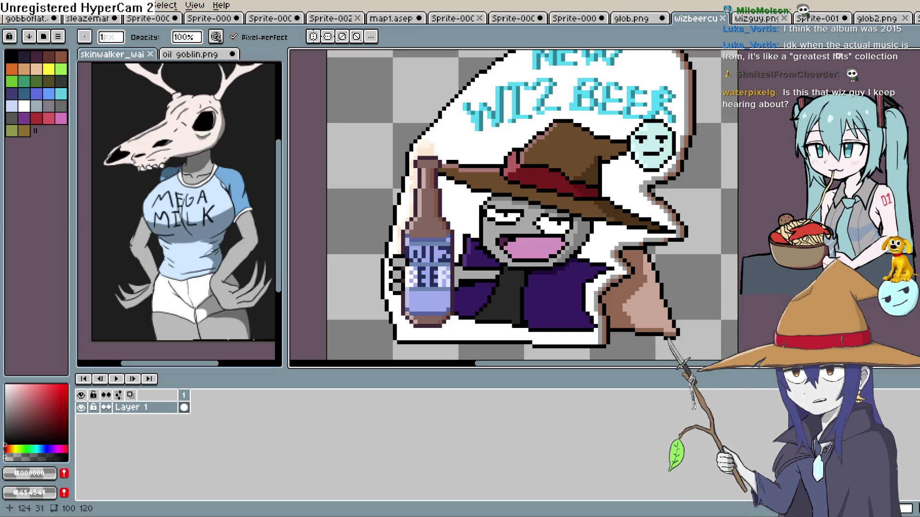
pyautogui.click(647, 18)
pyautogui.click(874, 18)
pyautogui.click(916, 18)
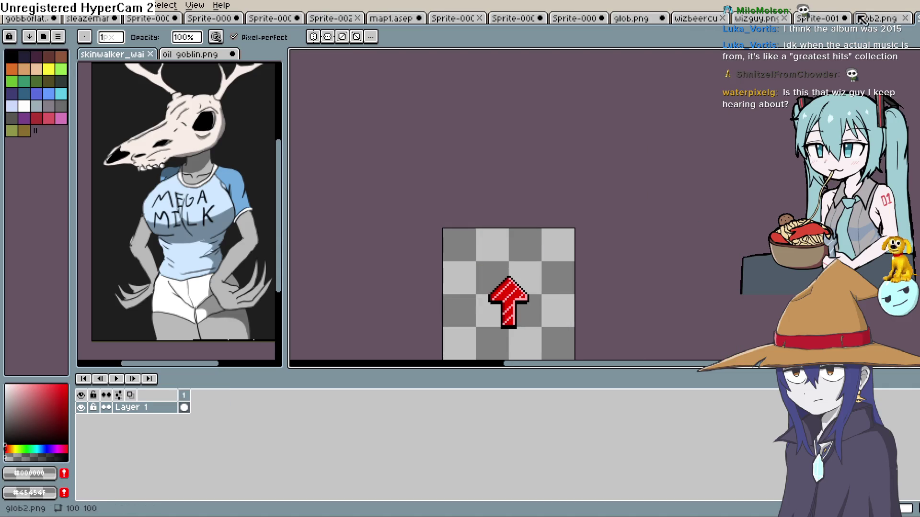
pyautogui.click(594, 19)
pyautogui.click(631, 19)
pyautogui.click(467, 19)
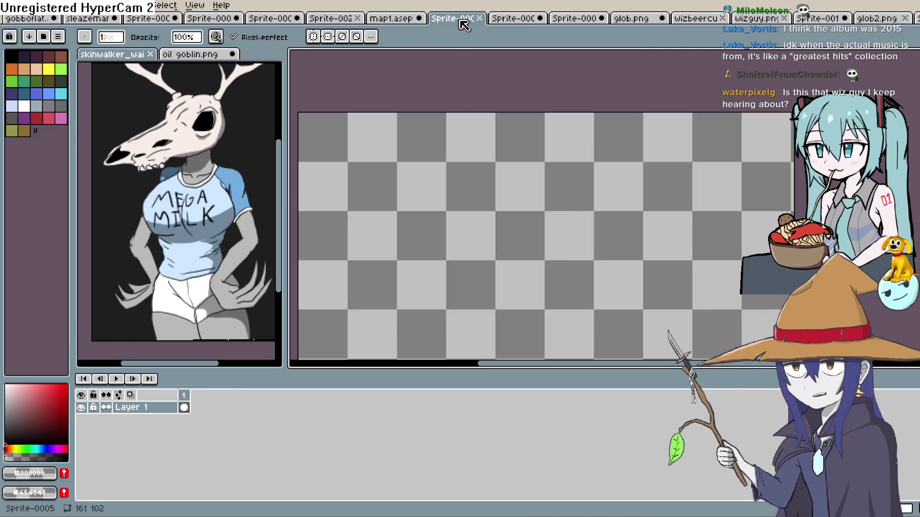
pyautogui.click(407, 19)
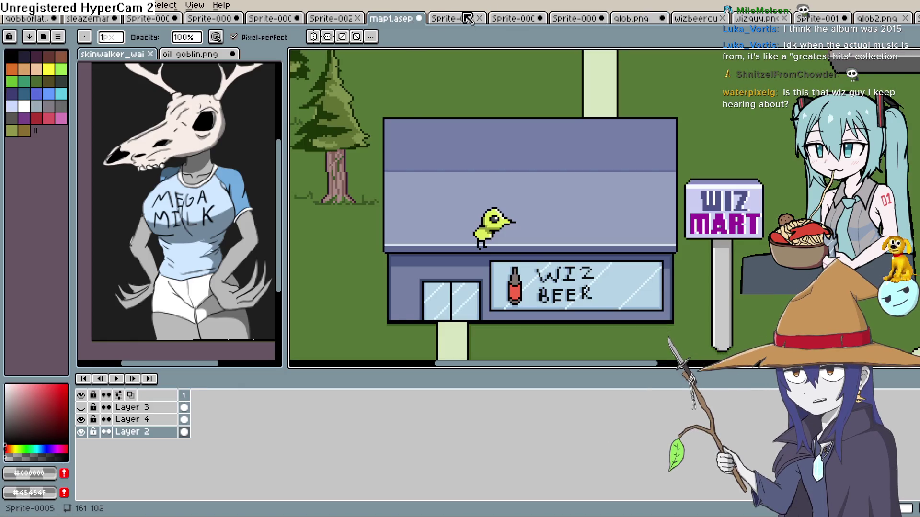
pyautogui.click(433, 19)
# - Check the cowboy, trenchcoat and green goblin sprites, ending on the Sprite-001 shop scene
pyautogui.click(312, 19)
pyautogui.click(293, 18)
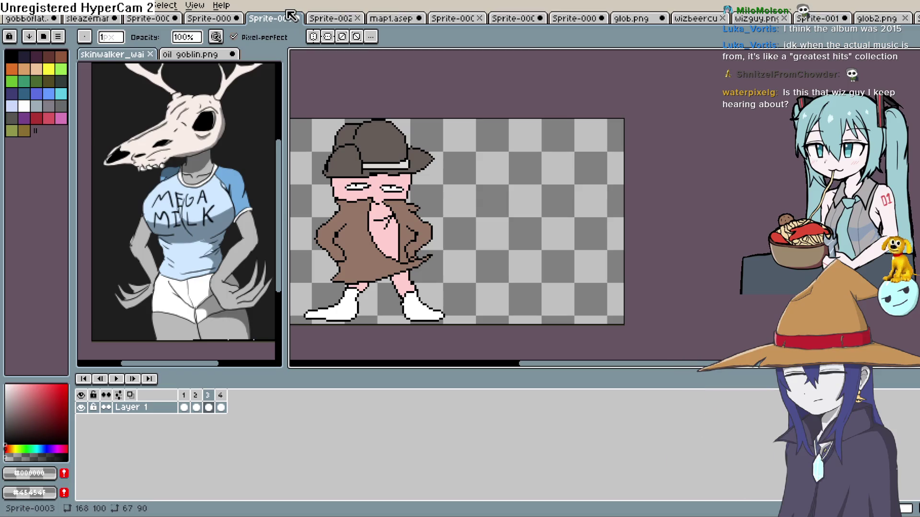
pyautogui.click(486, 19)
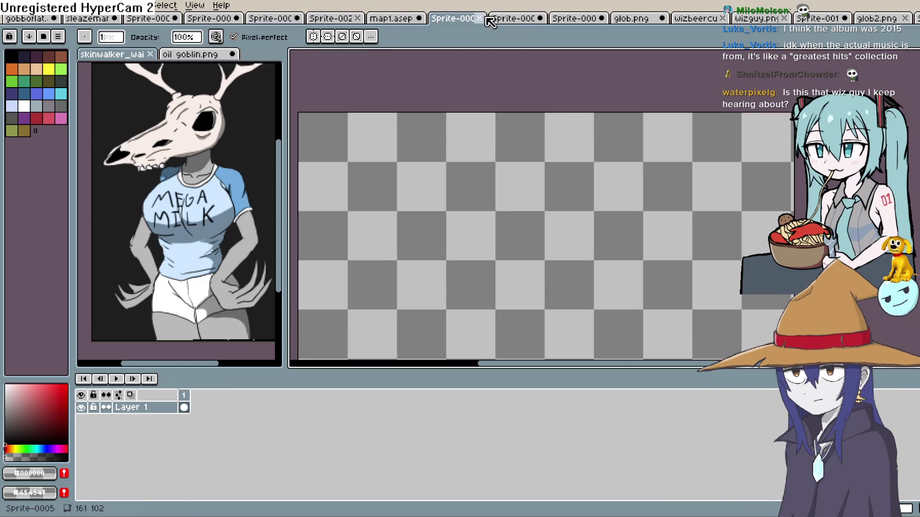
pyautogui.click(510, 19)
pyautogui.click(580, 21)
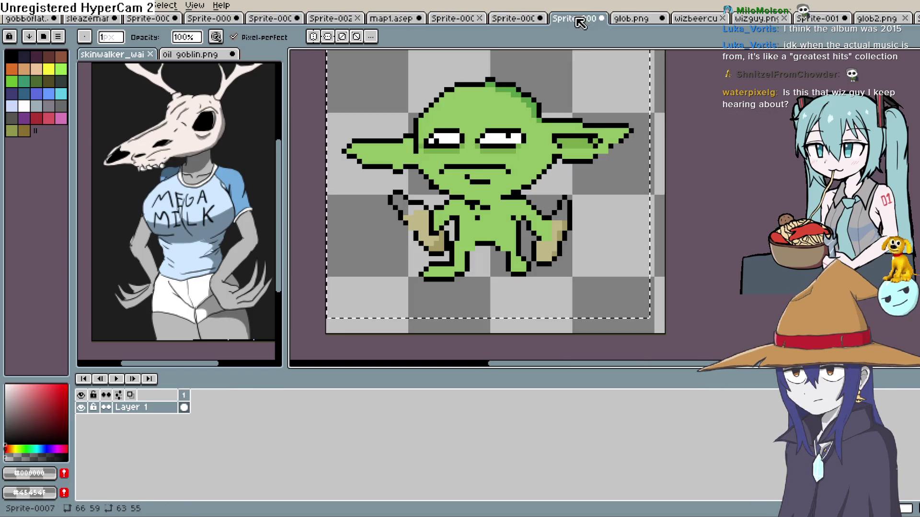
pyautogui.click(821, 18)
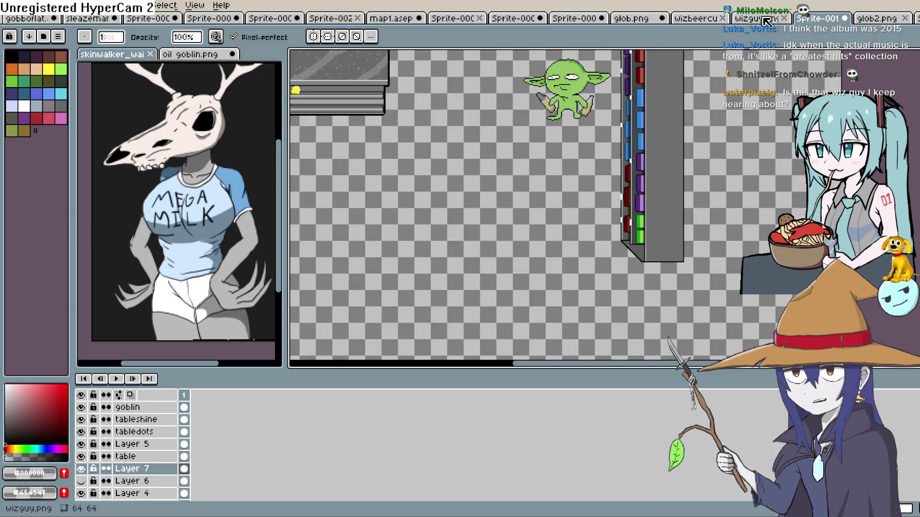
pyautogui.scroll(-2, 584, 199)
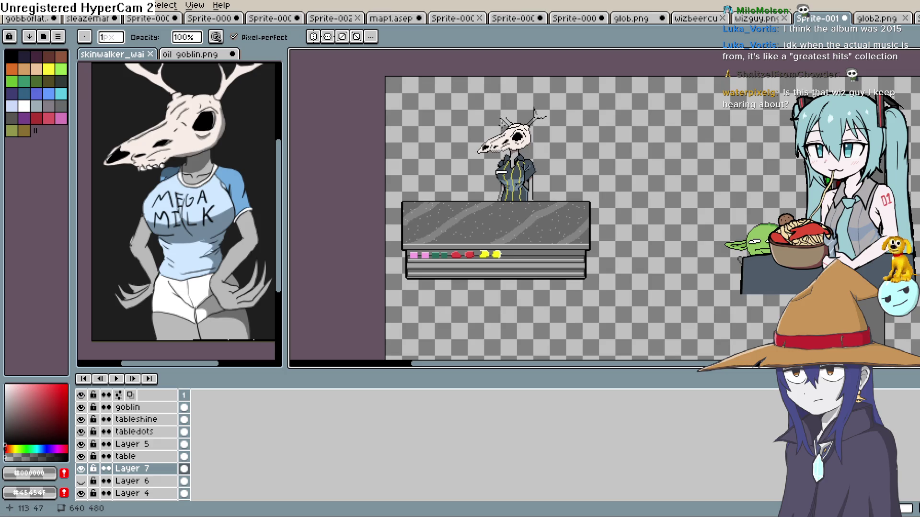
pyautogui.scroll(-1, 504, 119)
pyautogui.scroll(3, 518, 158)
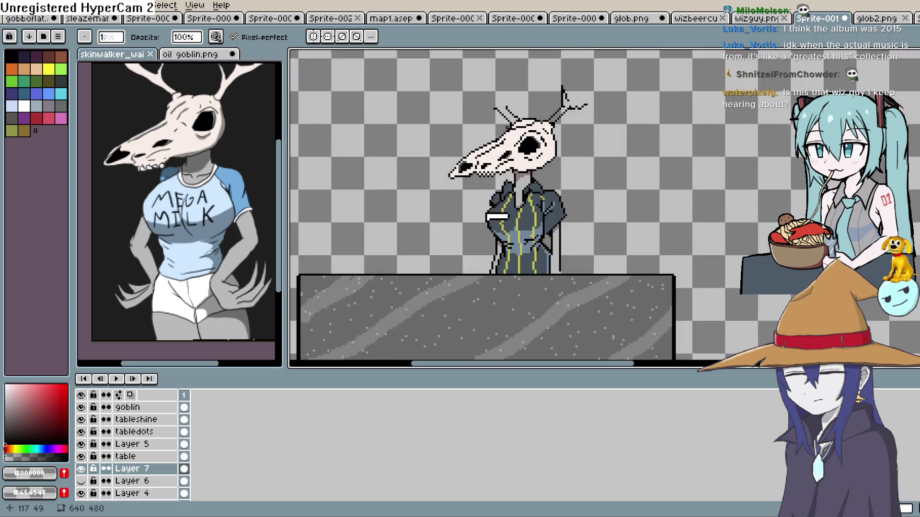
pyautogui.press('space')
pyautogui.moveTo(527, 177); pyautogui.dragTo(543, 184)
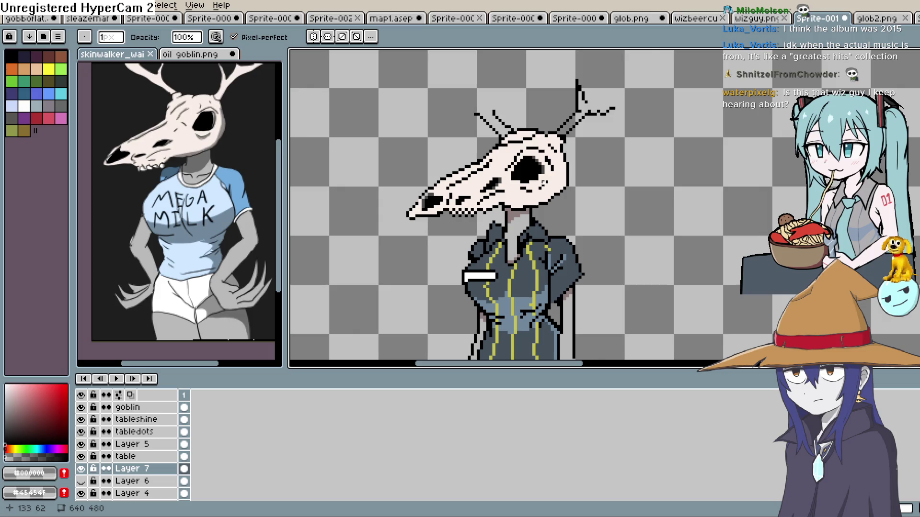
pyautogui.press('space')
pyautogui.moveTo(569, 183); pyautogui.dragTo(509, 219)
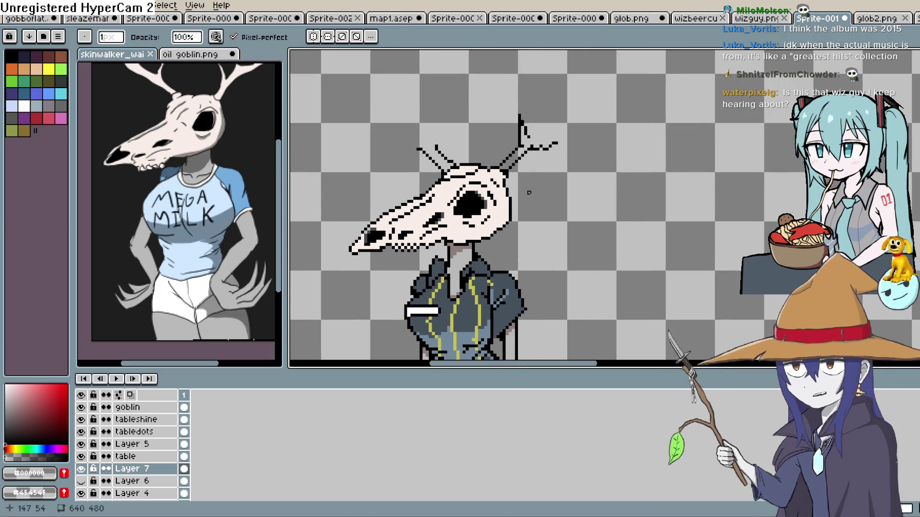
pyautogui.press('space')
pyautogui.moveTo(525, 124); pyautogui.dragTo(517, 162)
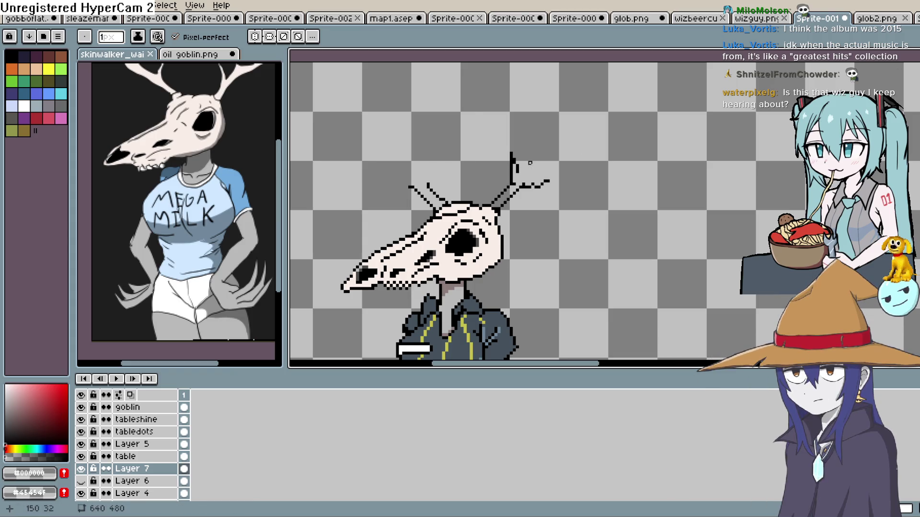
pyautogui.click(23, 405)
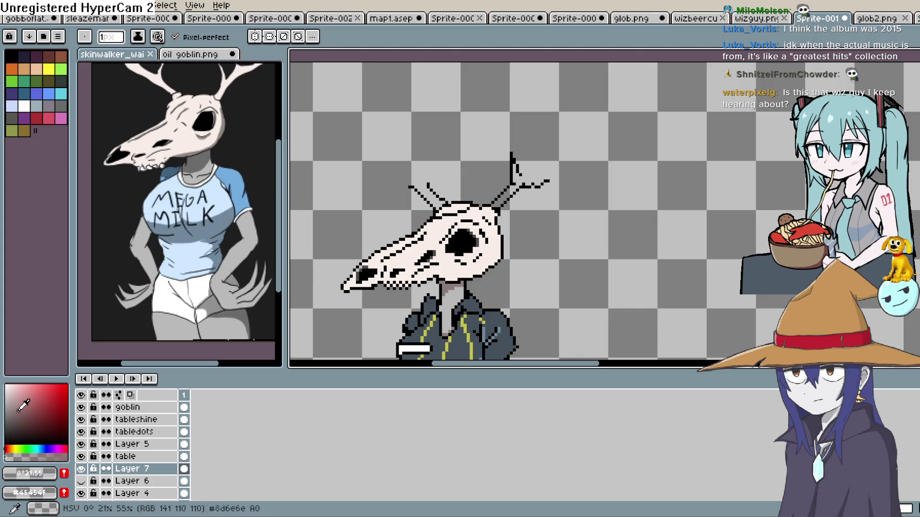
pyautogui.click(29, 473)
pyautogui.click(47, 459)
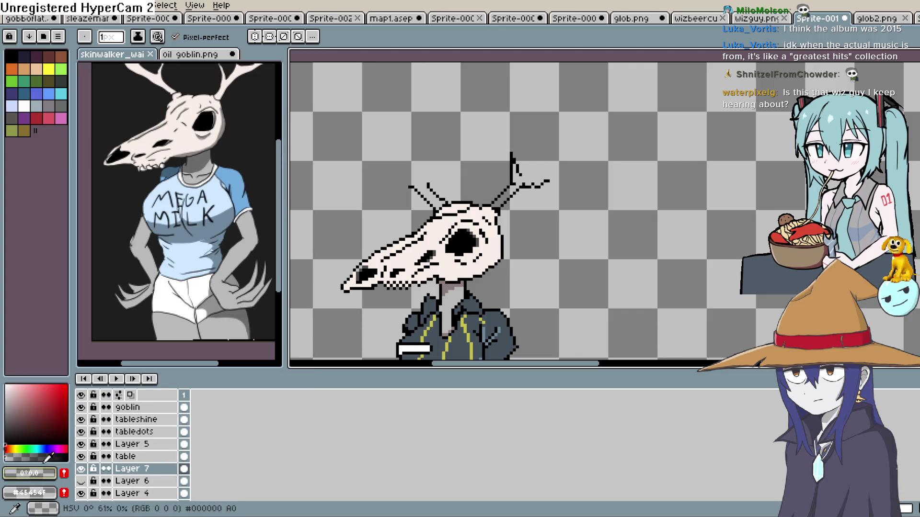
pyautogui.click(29, 492)
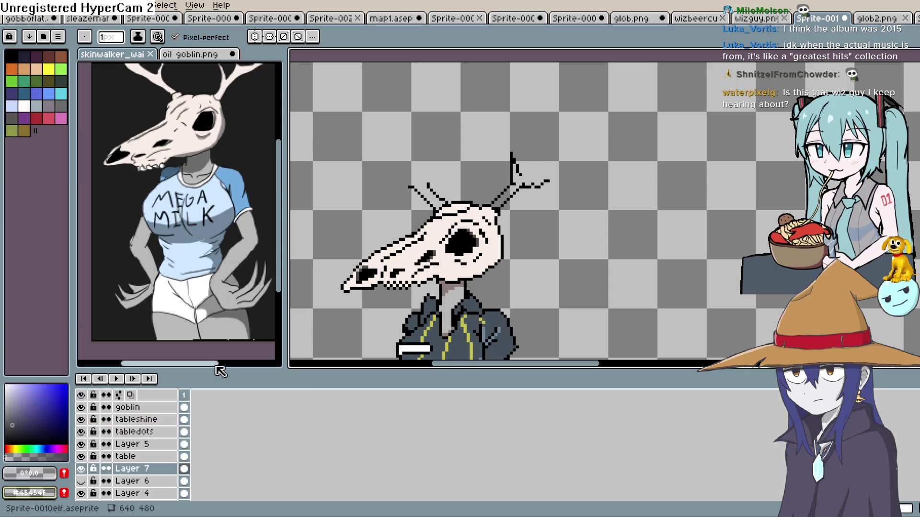
pyautogui.press('i')
pyautogui.scroll(2, 612, 158)
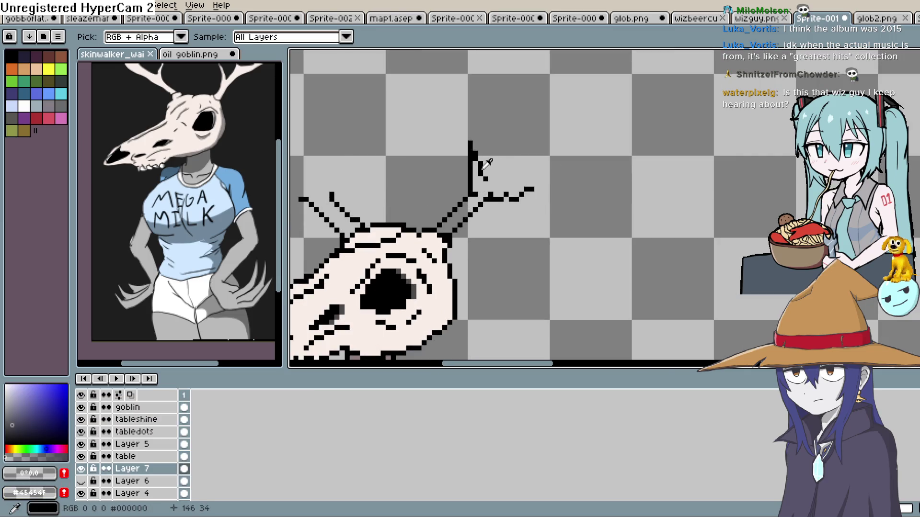
# - Sample black and redraw a long forward tine with its lower edge on the right antler
pyautogui.click(484, 166)
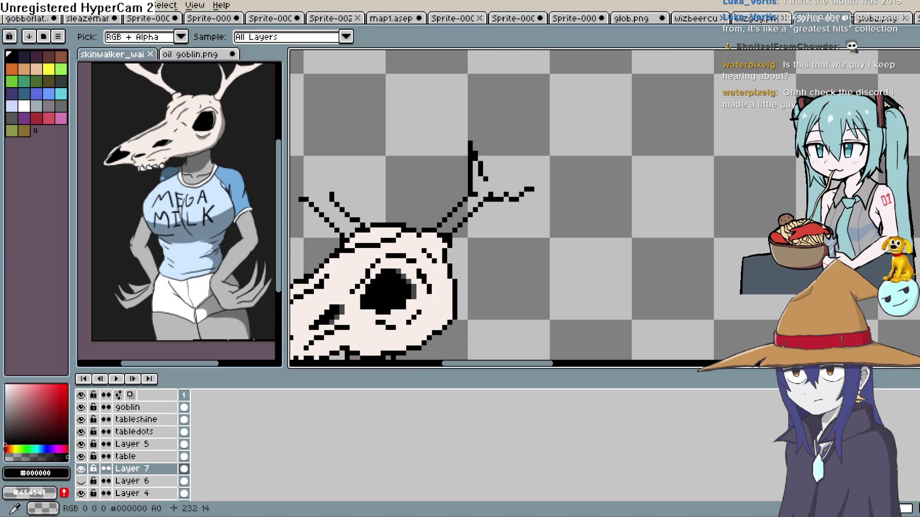
pyautogui.press('b')
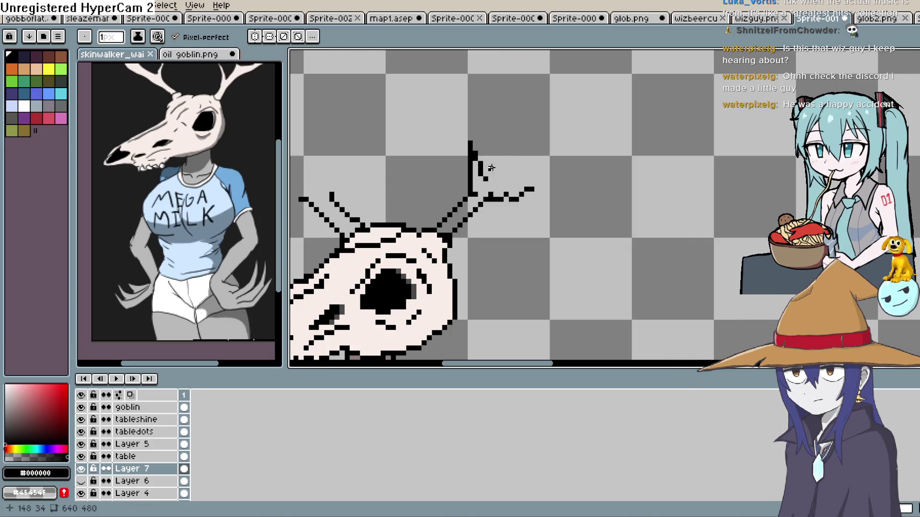
pyautogui.scroll(2, 503, 158)
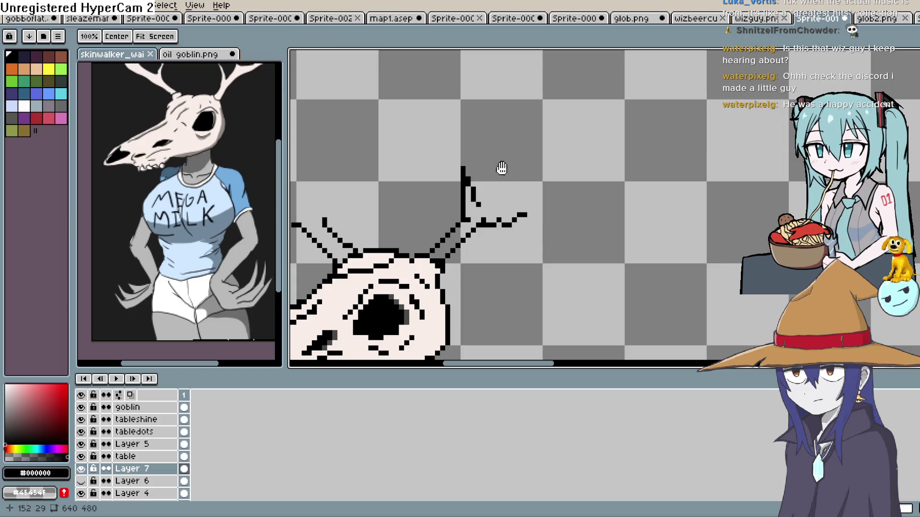
pyautogui.scroll(-1, 491, 182)
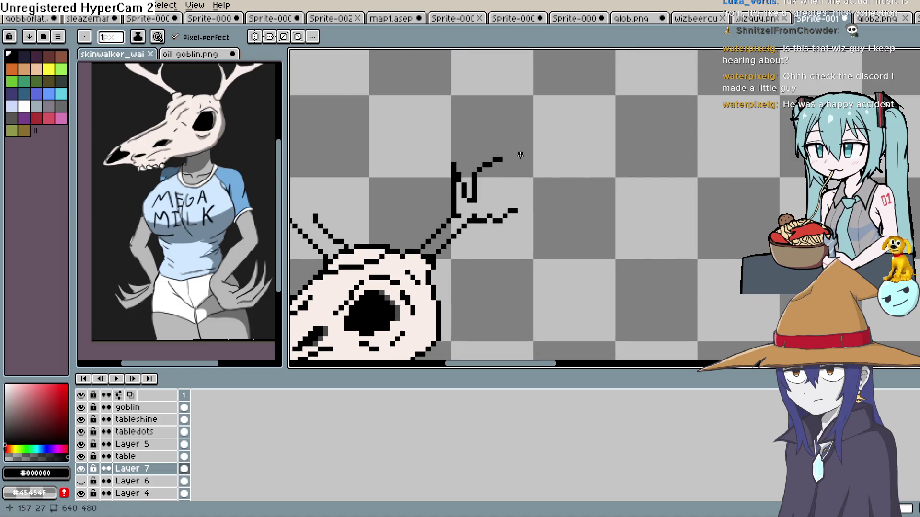
pyautogui.hotkey('ctrl', 'z')
pyautogui.moveTo(462, 185)
pyautogui.mouseDown()
pyautogui.moveTo(484, 199)
pyautogui.moveTo(513, 171)
pyautogui.moveTo(562, 175)
pyautogui.mouseUp()
pyautogui.moveTo(657, 161)
pyautogui.mouseDown()
pyautogui.moveTo(479, 209)
pyautogui.moveTo(480, 243)
pyautogui.moveTo(489, 202)
pyautogui.moveTo(454, 110)
pyautogui.mouseUp()
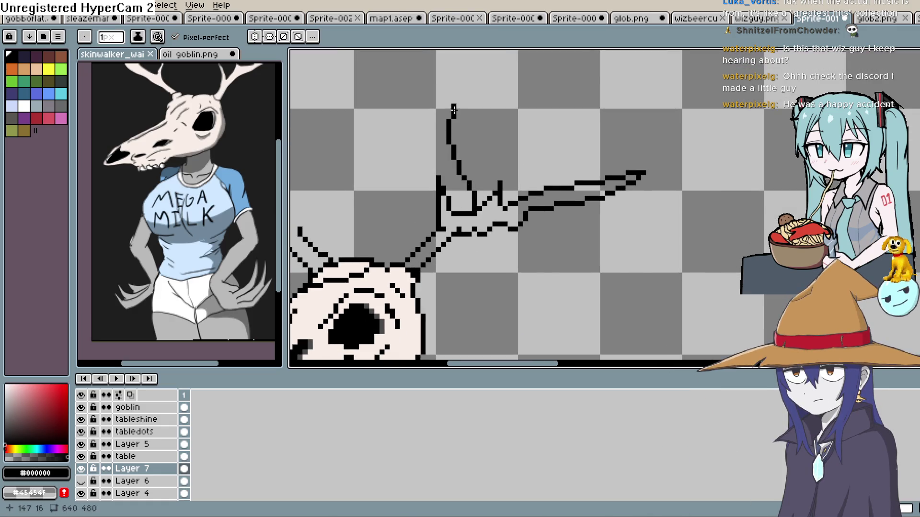
# - Undo the upper spike outline, add a curved stroke below the tine, and trim its tip
pyautogui.hotkey('ctrl', 'z')
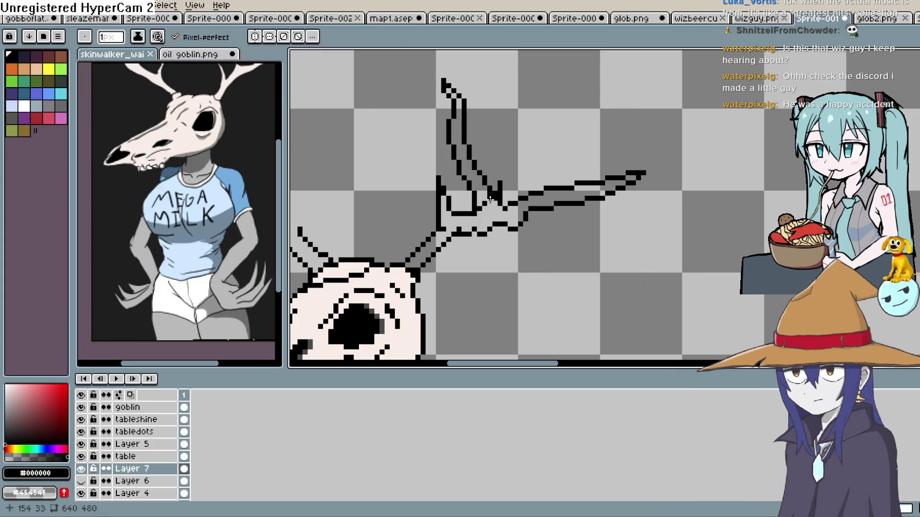
pyautogui.press('e')
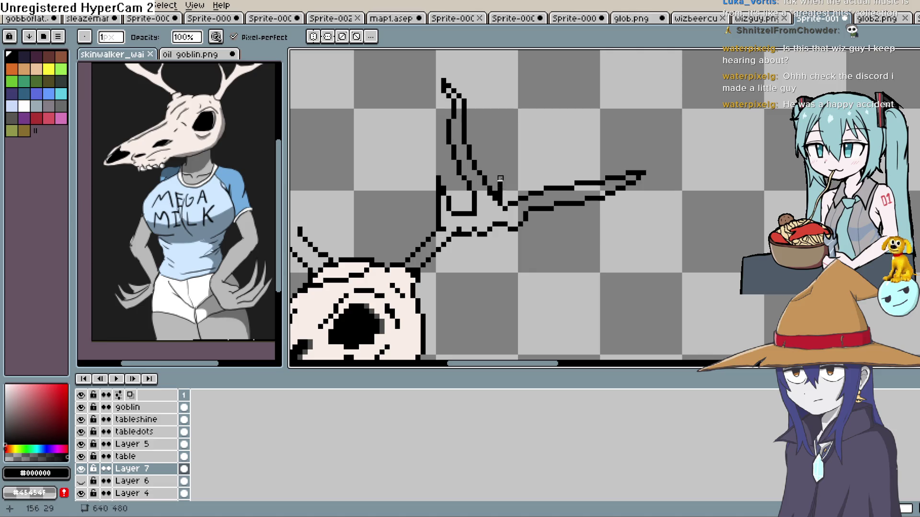
pyautogui.scroll(-3, 593, 178)
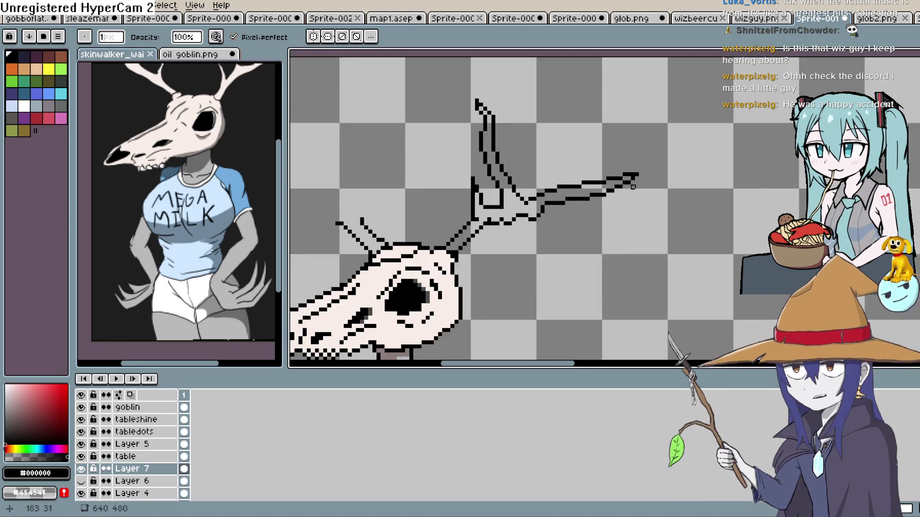
pyautogui.scroll(3, 630, 205)
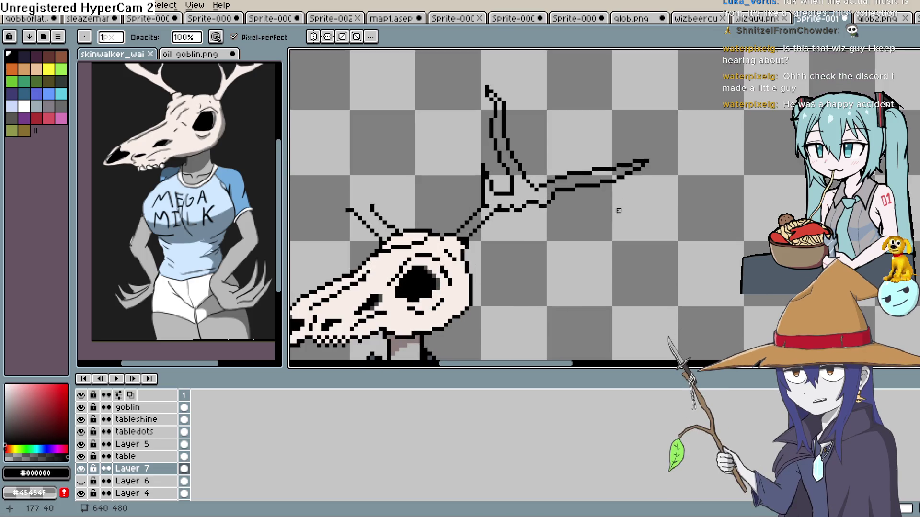
pyautogui.press('b')
pyautogui.scroll(2, 642, 203)
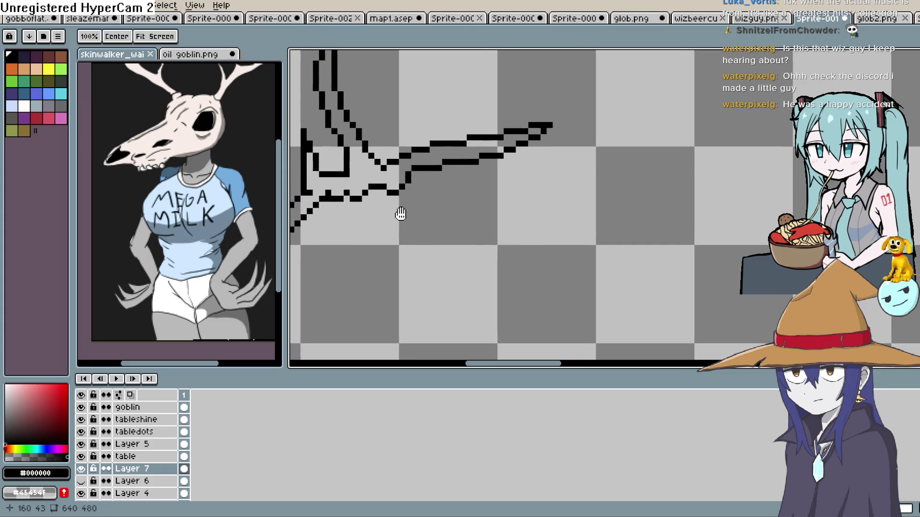
pyautogui.moveTo(408, 201); pyautogui.dragTo(470, 204)
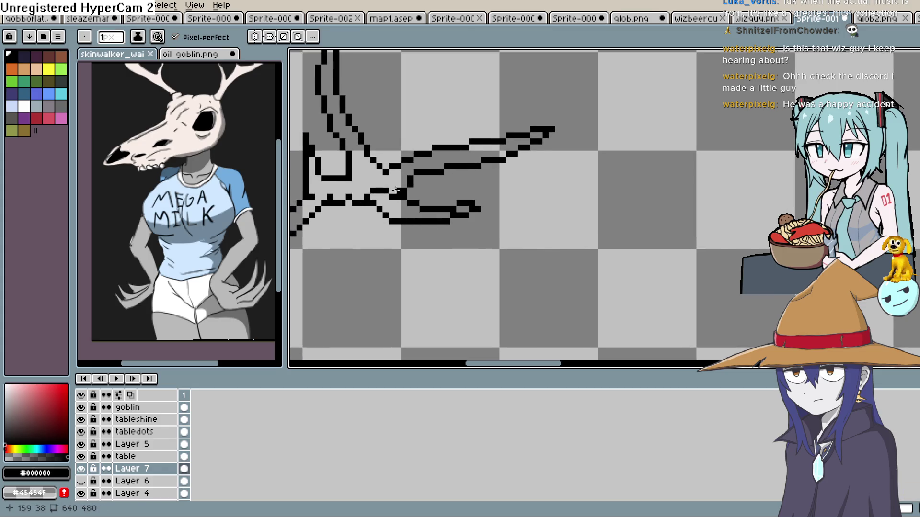
pyautogui.press('e')
pyautogui.moveTo(460, 209); pyautogui.dragTo(410, 209)
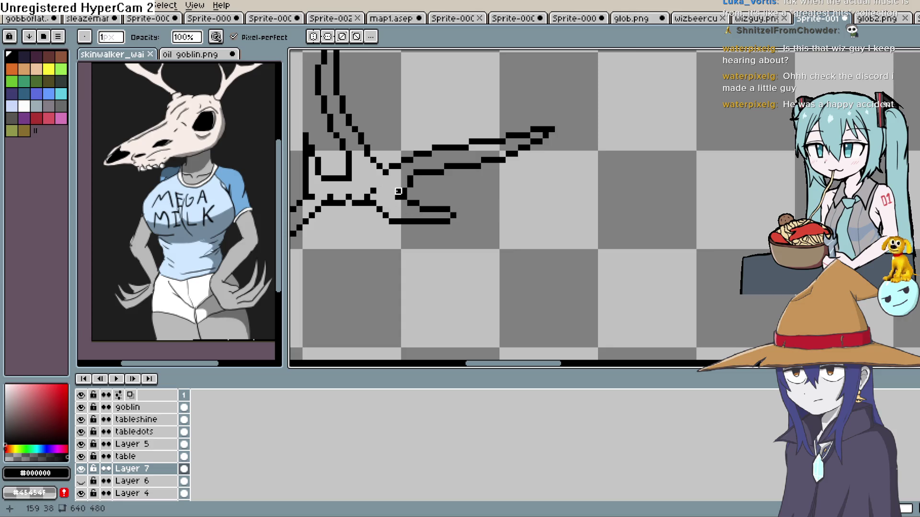
pyautogui.scroll(-4, 411, 196)
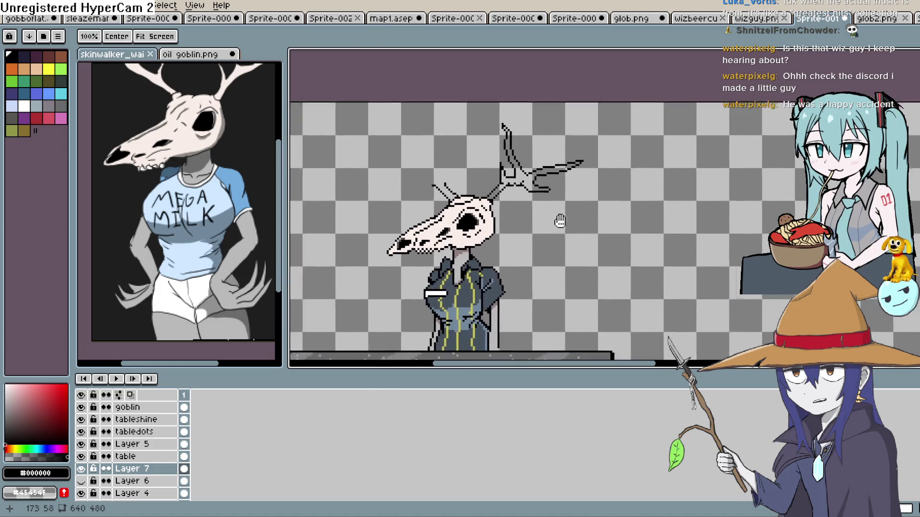
pyautogui.press('b')
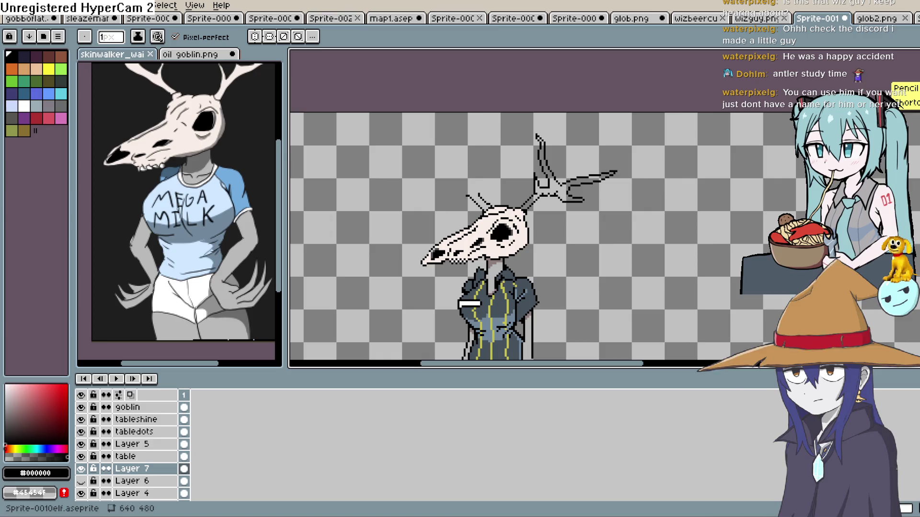
# - Pan the view down to the counter and across the shop scene
pyautogui.press('space')
pyautogui.moveTo(504, 282)
pyautogui.mouseDown()
pyautogui.moveTo(504, 229)
pyautogui.moveTo(635, 119)
pyautogui.moveTo(577, 151)
pyautogui.mouseUp()
pyautogui.scroll(-2, 575, 150)
pyautogui.scroll(2, 579, 153)
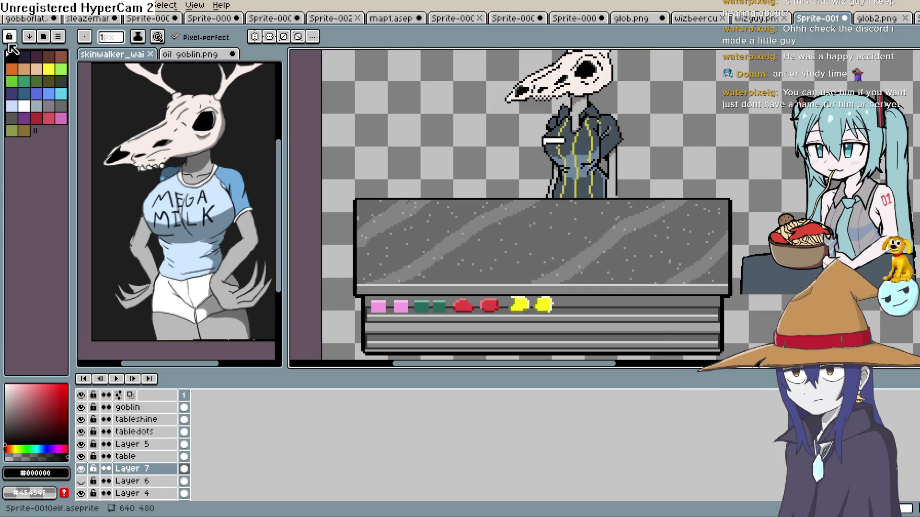
pyautogui.moveTo(595, 164)
pyautogui.mouseDown()
pyautogui.moveTo(553, 195)
pyautogui.moveTo(538, 221)
pyautogui.mouseUp()
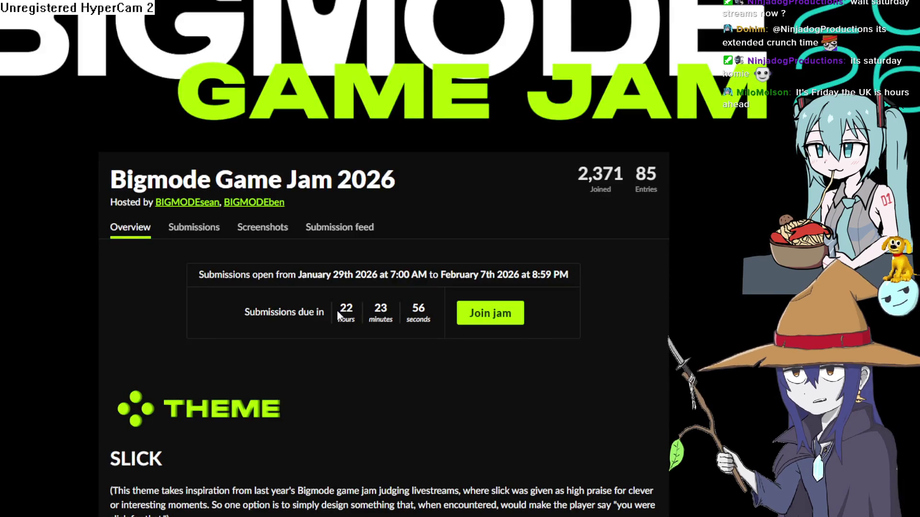
pyautogui.moveTo(336, 312); pyautogui.dragTo(404, 315)
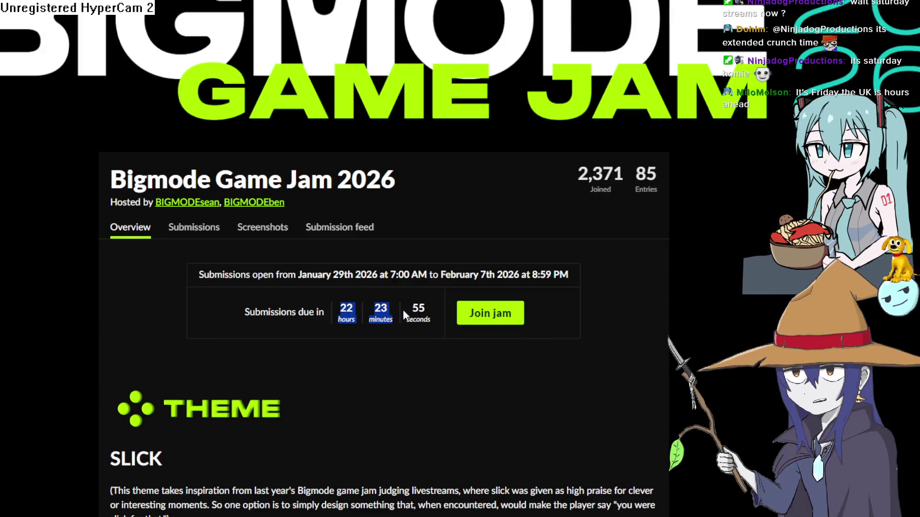
# - Select the submission dates on the Bigmode Game Jam 2026 page, then return to Aseprite
pyautogui.click(433, 323)
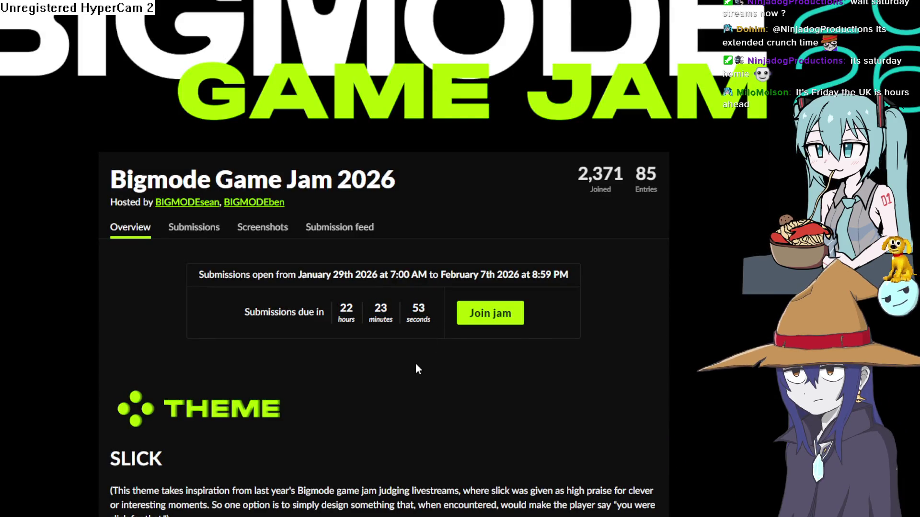
pyautogui.moveTo(379, 308)
pyautogui.mouseDown()
pyautogui.moveTo(248, 257)
pyautogui.moveTo(168, 261)
pyautogui.mouseUp()
pyautogui.click(168, 272)
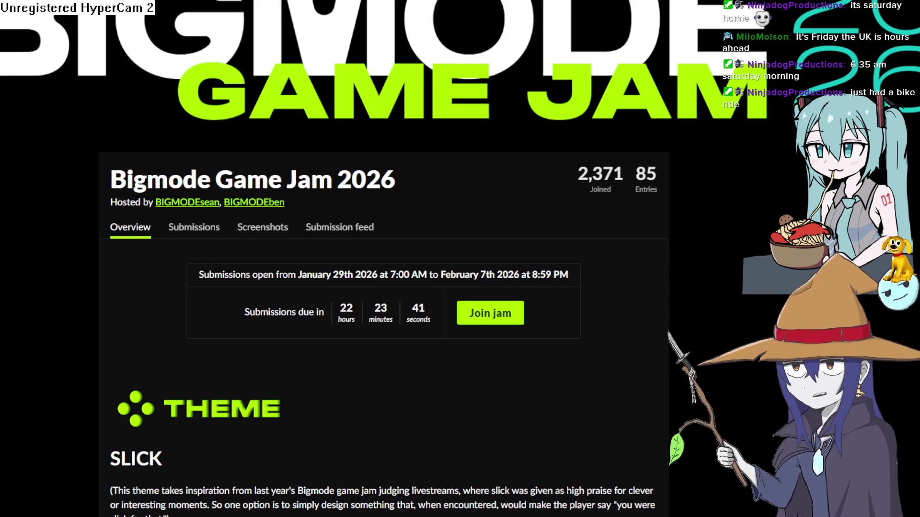
pyautogui.hotkey('alt', 'Tab')
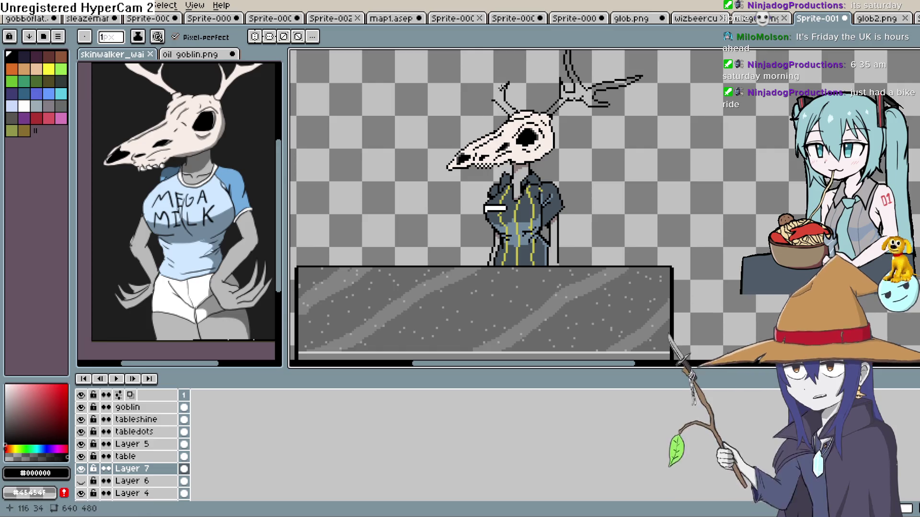
# - Draw the left antler's first line and curved branch, then add a straight tine with the Line tool
pyautogui.moveTo(507, 108); pyautogui.dragTo(450, 74)
pyautogui.moveTo(597, 118); pyautogui.dragTo(603, 182)
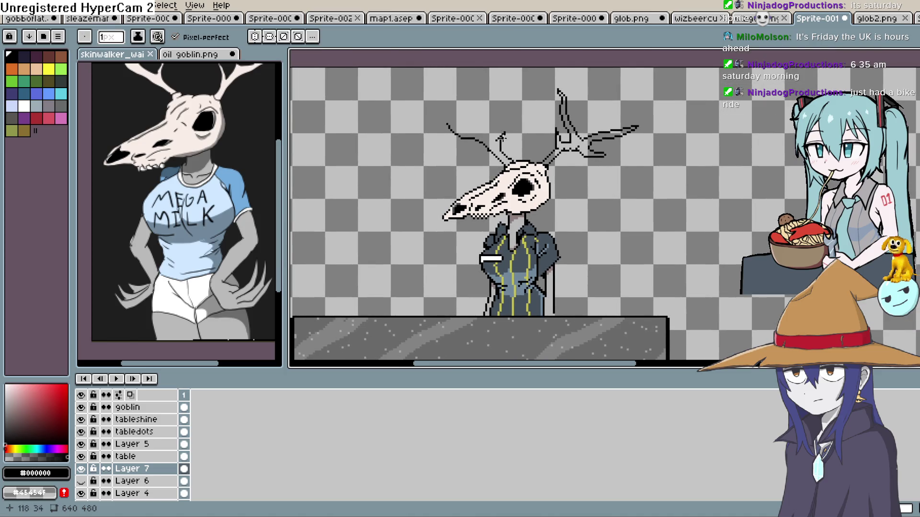
pyautogui.moveTo(494, 143)
pyautogui.mouseDown()
pyautogui.moveTo(455, 94)
pyautogui.moveTo(428, 120)
pyautogui.mouseUp()
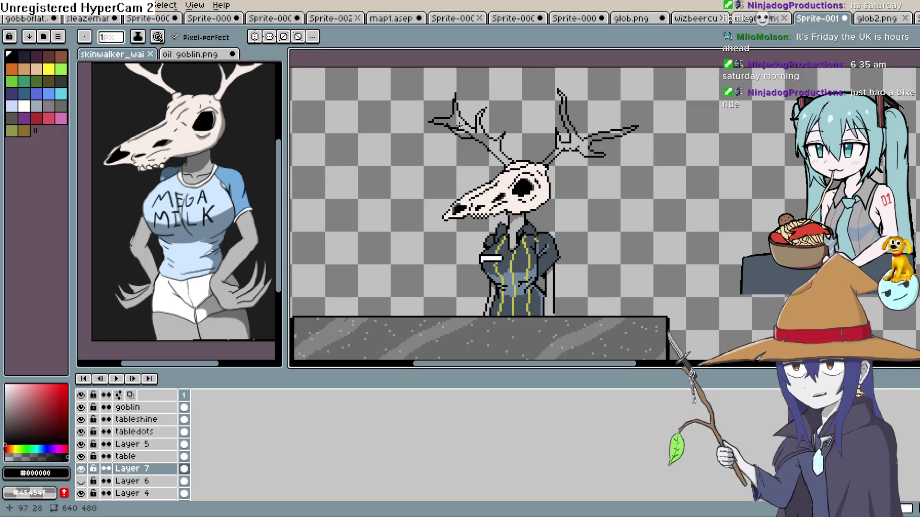
pyautogui.press('l')
pyautogui.moveTo(461, 134); pyautogui.dragTo(461, 134)
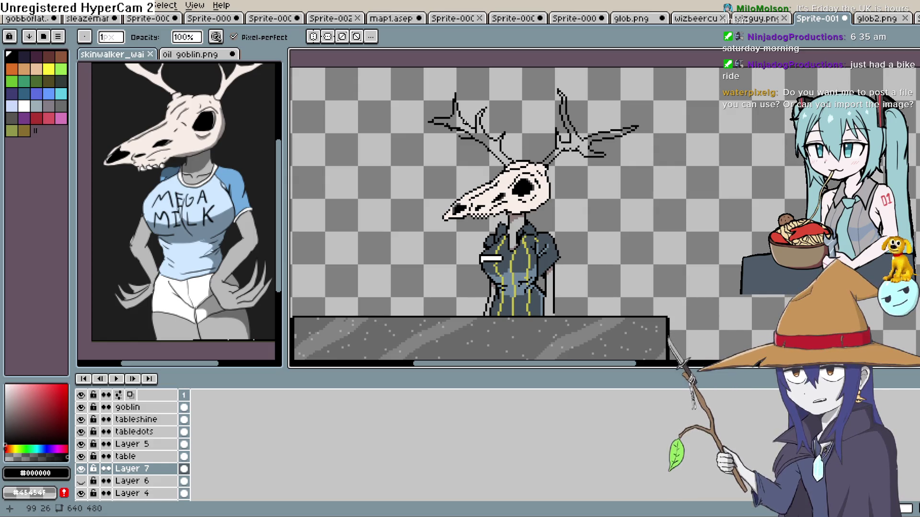
pyautogui.scroll(3, 463, 131)
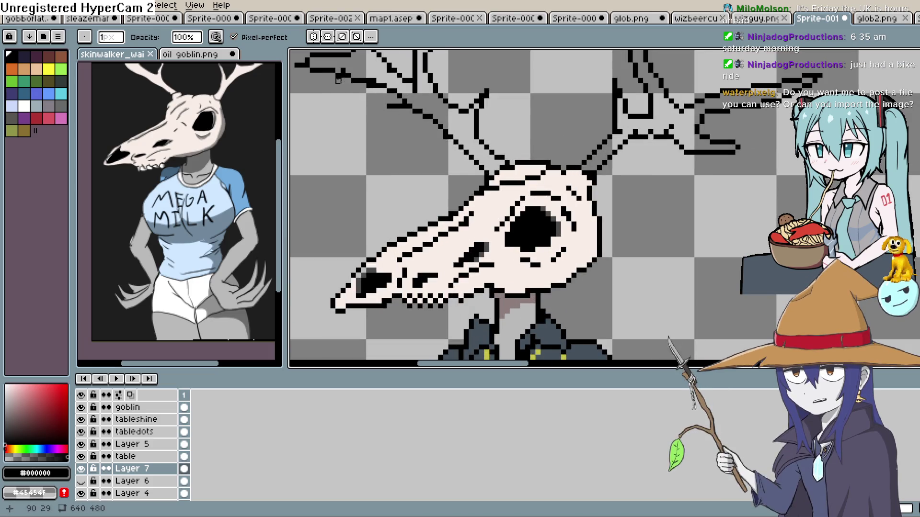
pyautogui.scroll(2, 414, 125)
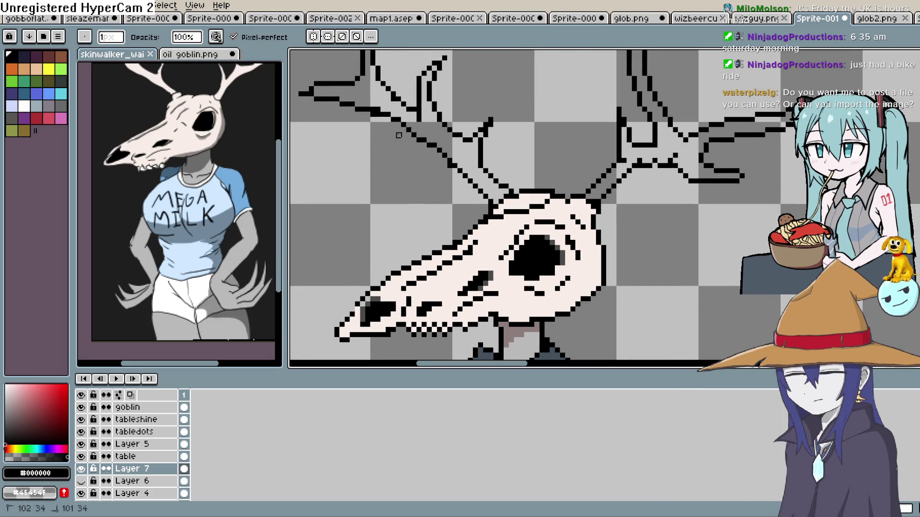
pyautogui.scroll(4, 402, 158)
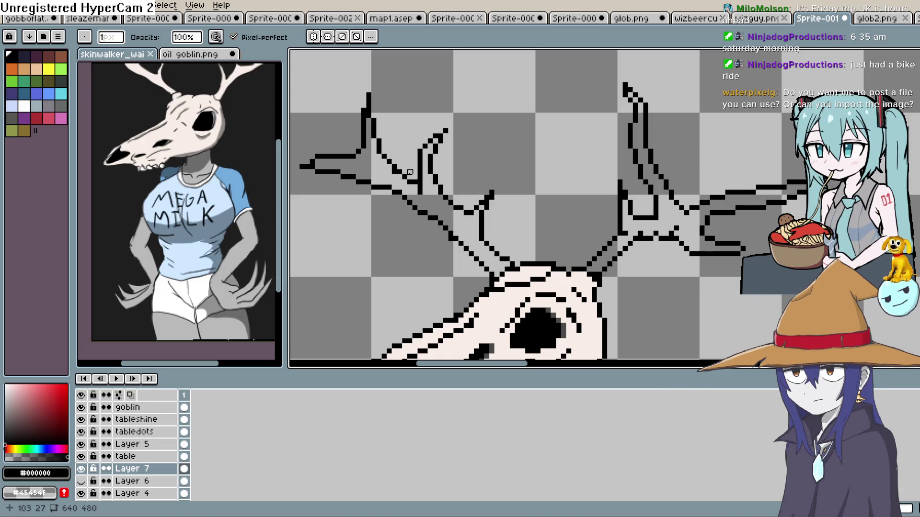
pyautogui.moveTo(520, 137); pyautogui.dragTo(508, 159)
pyautogui.scroll(-2, 509, 159)
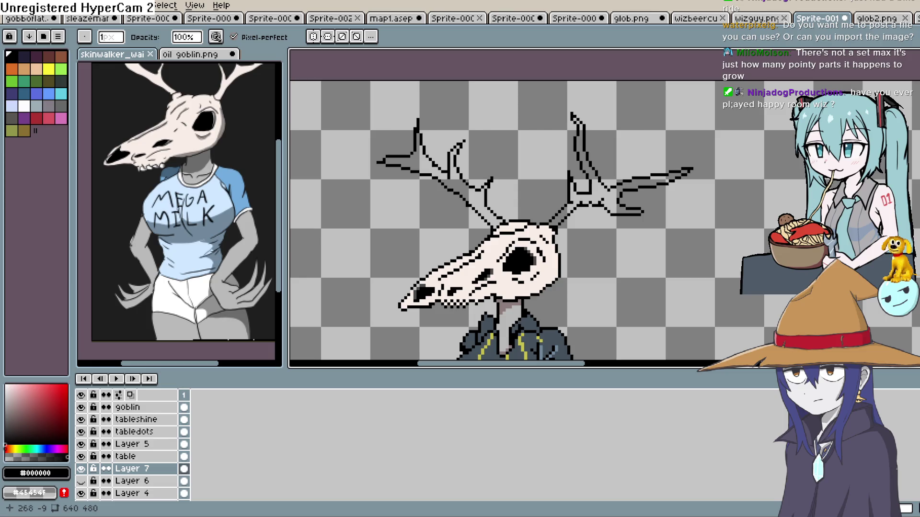
pyautogui.press('b')
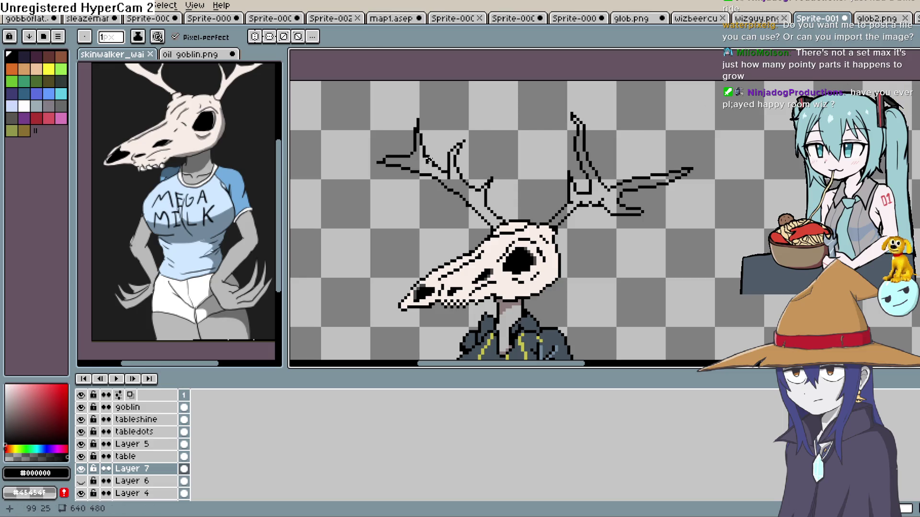
pyautogui.scroll(1, 445, 173)
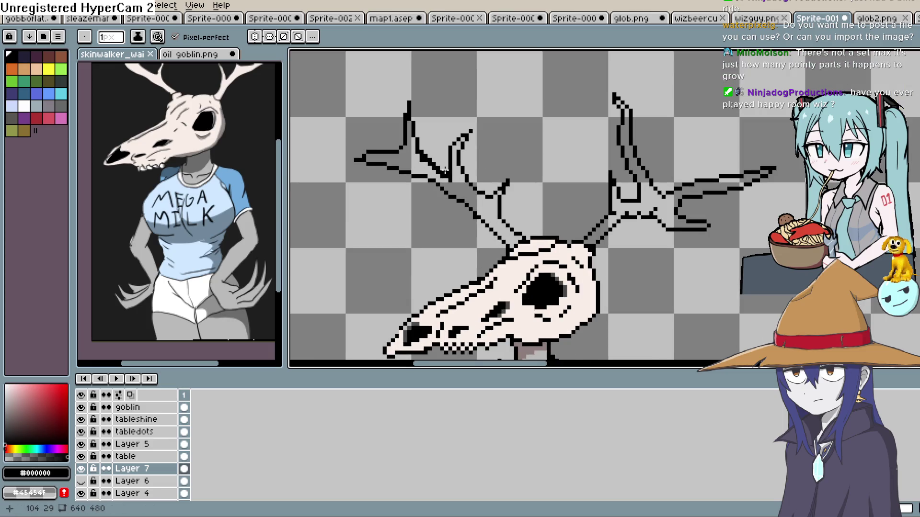
pyautogui.press('e')
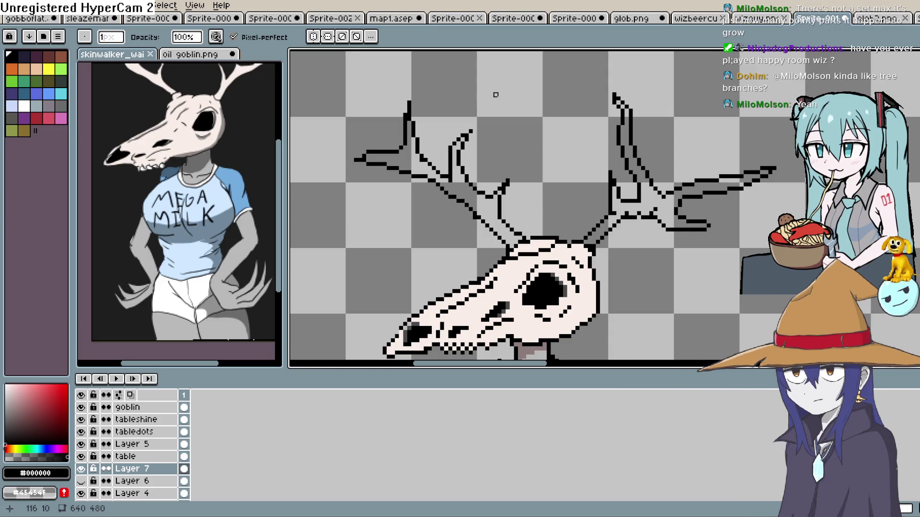
pyautogui.scroll(-2, 603, 164)
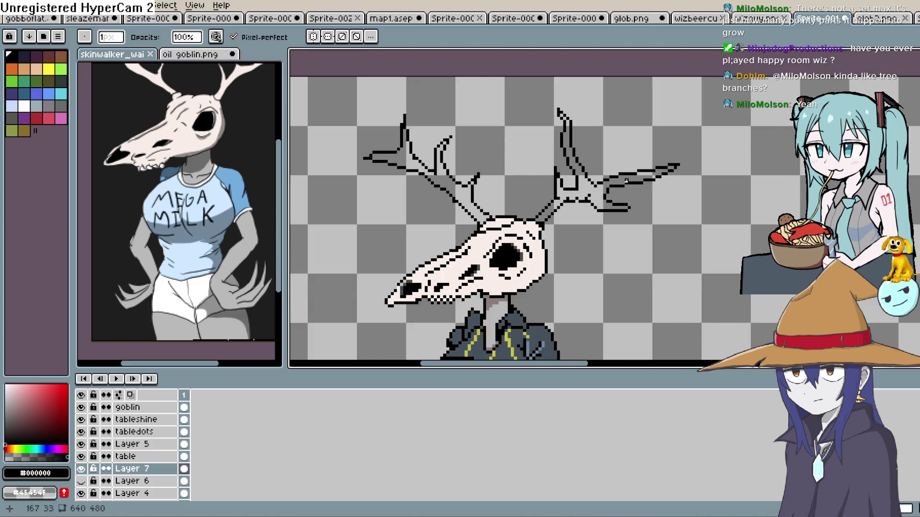
pyautogui.scroll(-2, 626, 181)
pyautogui.scroll(3, 587, 187)
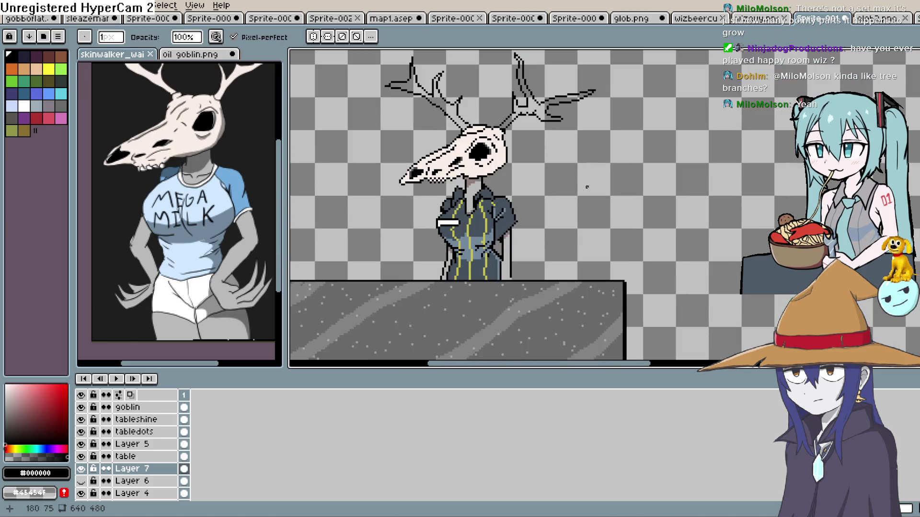
pyautogui.moveTo(530, 185)
pyautogui.mouseDown()
pyautogui.moveTo(558, 158)
pyautogui.moveTo(561, 170)
pyautogui.mouseUp()
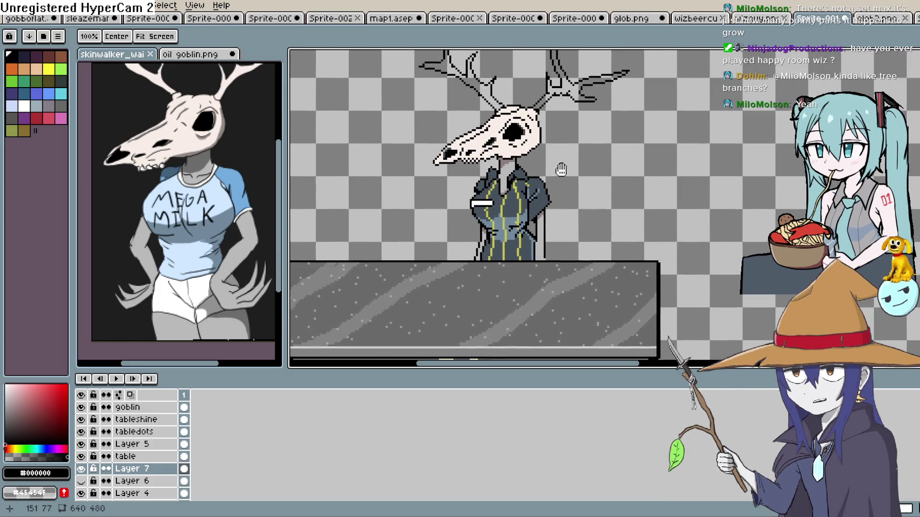
pyautogui.scroll(-1, 561, 170)
pyautogui.scroll(4, 507, 178)
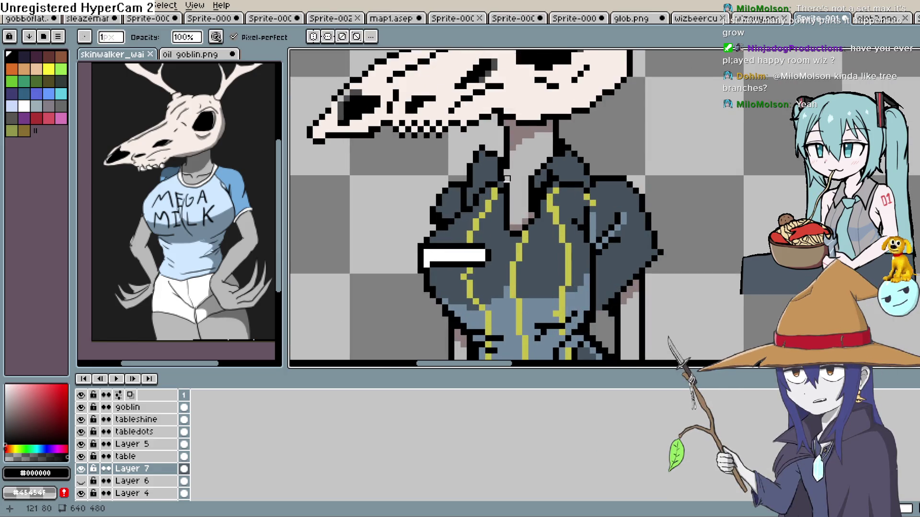
pyautogui.scroll(-1, 507, 178)
pyautogui.scroll(-1, 515, 180)
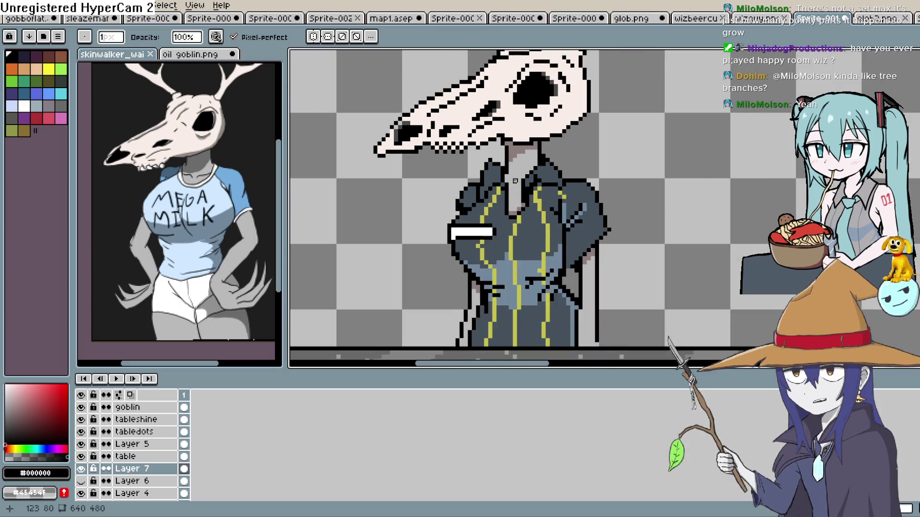
pyautogui.scroll(-1, 515, 181)
pyautogui.moveTo(515, 181)
pyautogui.mouseDown()
pyautogui.moveTo(522, 245)
pyautogui.moveTo(500, 191)
pyautogui.mouseUp()
pyautogui.scroll(1, 520, 201)
pyautogui.moveTo(584, 109)
pyautogui.mouseDown()
pyautogui.moveTo(579, 146)
pyautogui.moveTo(558, 134)
pyautogui.mouseUp()
pyautogui.scroll(2, 558, 133)
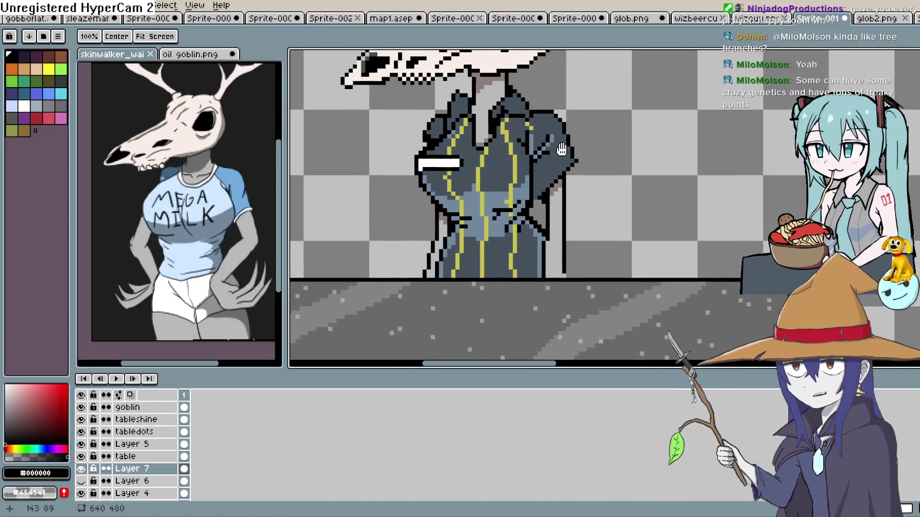
pyautogui.scroll(-4, 557, 156)
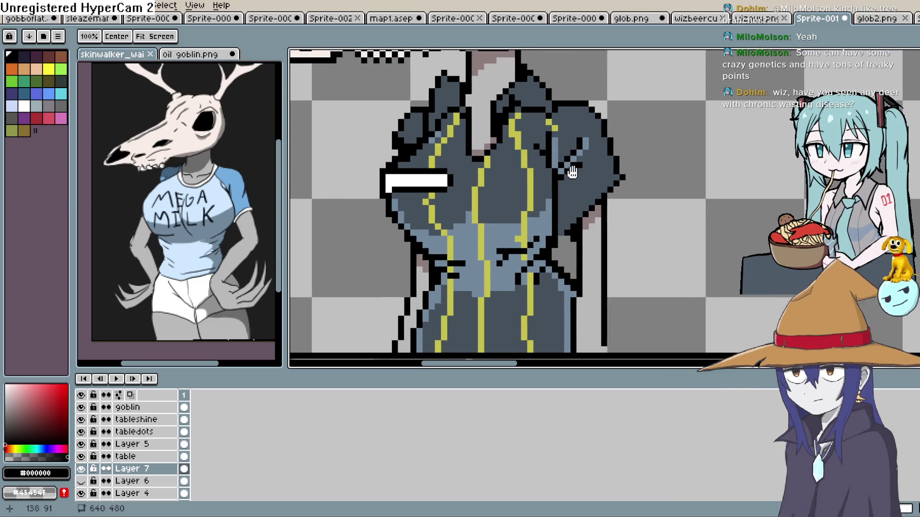
pyautogui.moveTo(592, 173)
pyautogui.mouseDown()
pyautogui.moveTo(585, 201)
pyautogui.moveTo(596, 199)
pyautogui.mouseUp()
pyautogui.press('b')
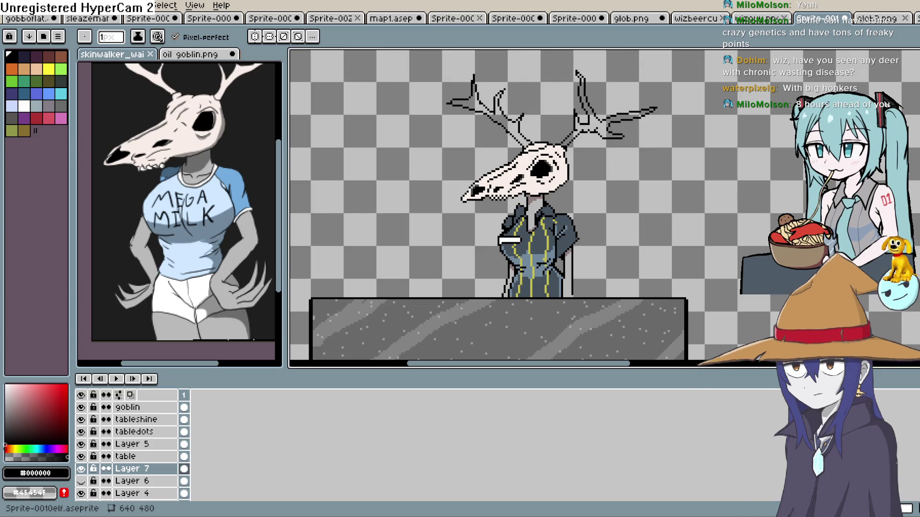
pyautogui.moveTo(527, 216); pyautogui.dragTo(517, 241)
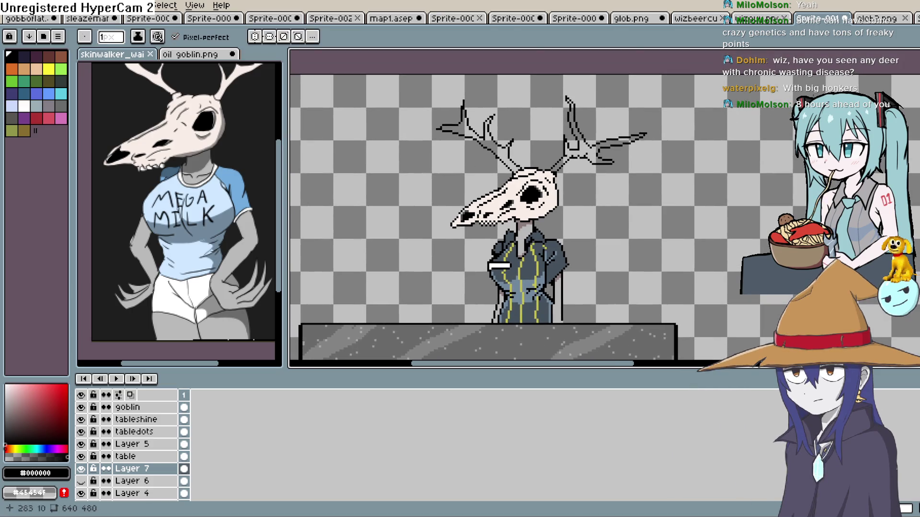
# - Zoom and pan to centre the skull and both antlers
pyautogui.scroll(3, 460, 194)
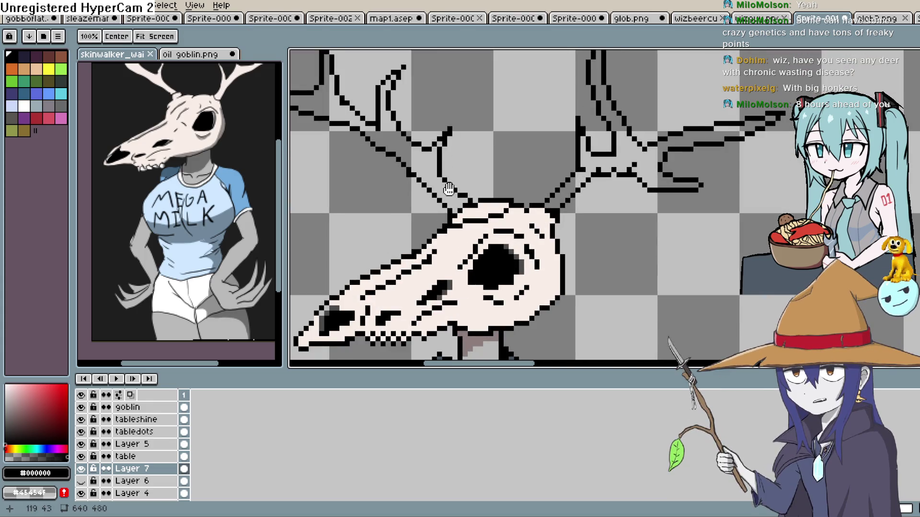
pyautogui.moveTo(460, 194); pyautogui.dragTo(555, 206)
pyautogui.scroll(2, 554, 206)
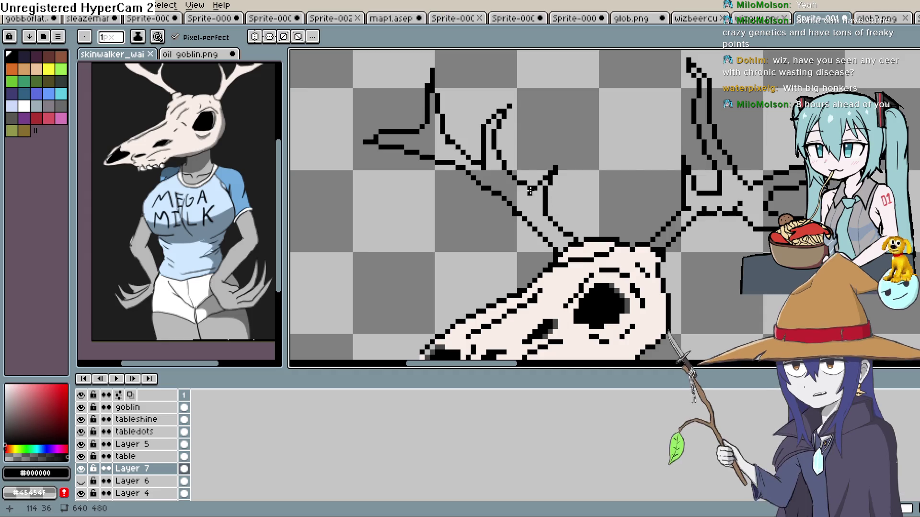
pyautogui.moveTo(510, 179); pyautogui.dragTo(512, 180)
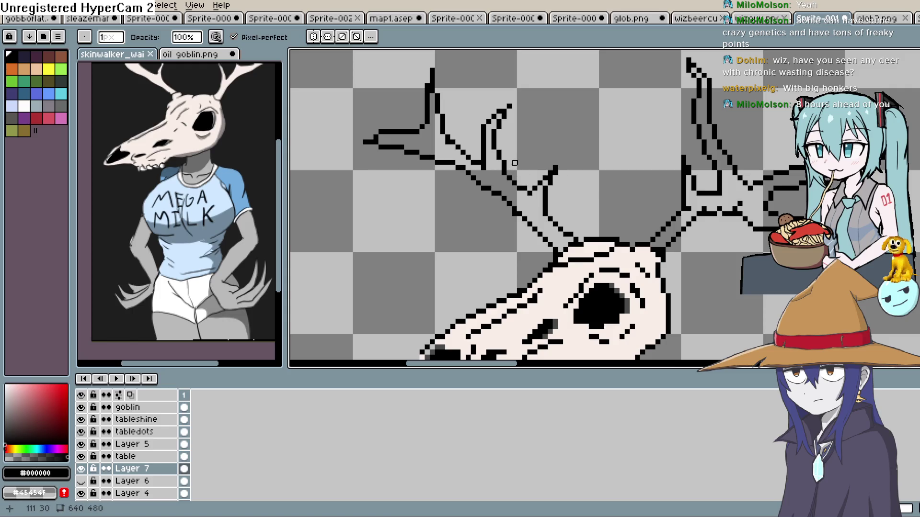
pyautogui.scroll(-4, 633, 201)
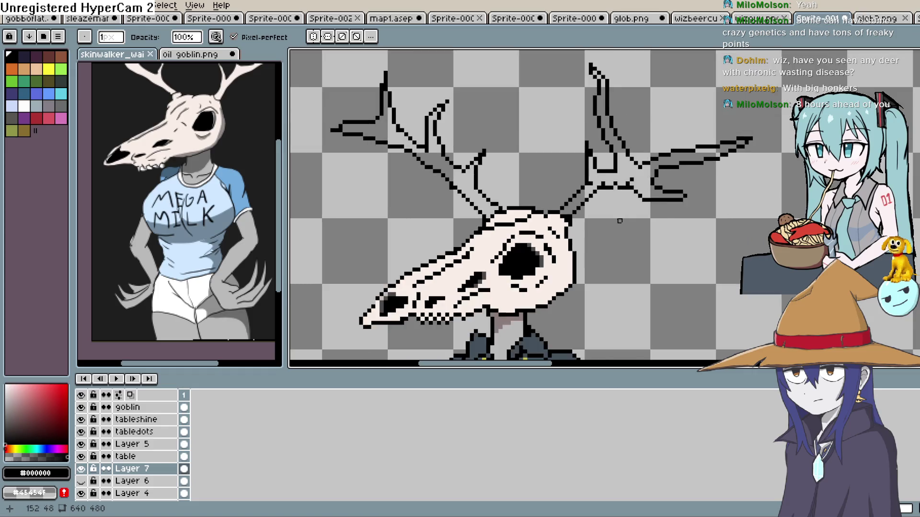
pyautogui.scroll(-2, 656, 231)
pyautogui.scroll(3, 613, 173)
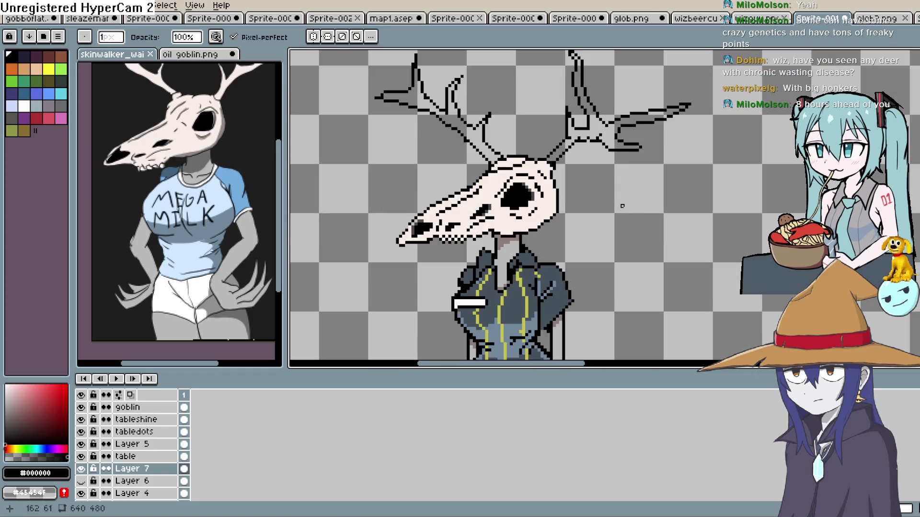
pyautogui.moveTo(612, 172); pyautogui.dragTo(613, 218)
pyautogui.scroll(3, 586, 192)
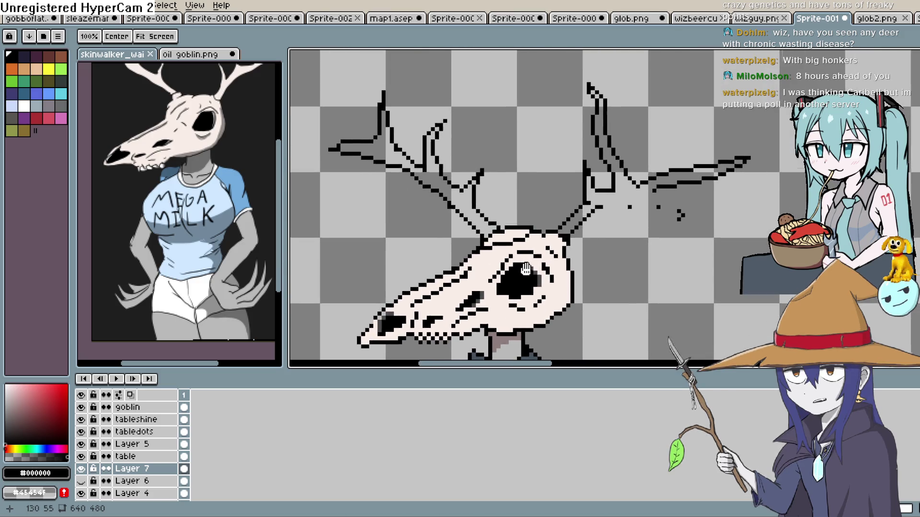
# - Add a black line on the right antler and erase the stray dots beside it
pyautogui.press('b')
pyautogui.moveTo(626, 194); pyautogui.dragTo(581, 205)
pyautogui.press('e')
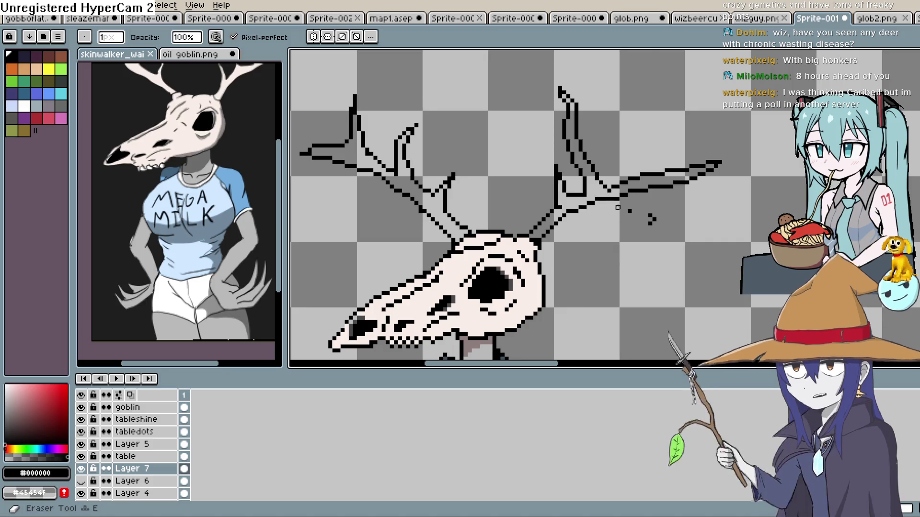
pyautogui.click(650, 219)
pyautogui.moveTo(644, 214)
pyautogui.mouseDown()
pyautogui.moveTo(657, 222)
pyautogui.moveTo(631, 195)
pyautogui.moveTo(688, 235)
pyautogui.mouseUp()
pyautogui.moveTo(633, 205); pyautogui.dragTo(640, 196)
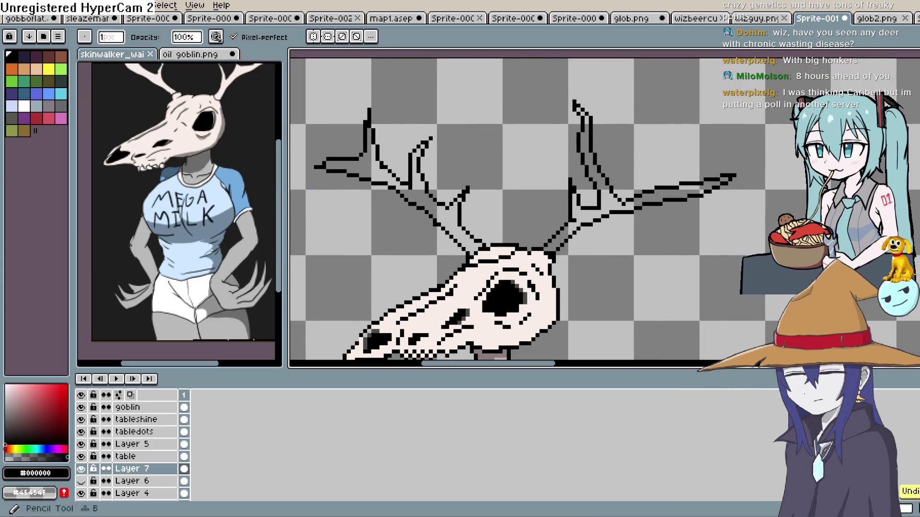
pyautogui.press('b')
pyautogui.press('e')
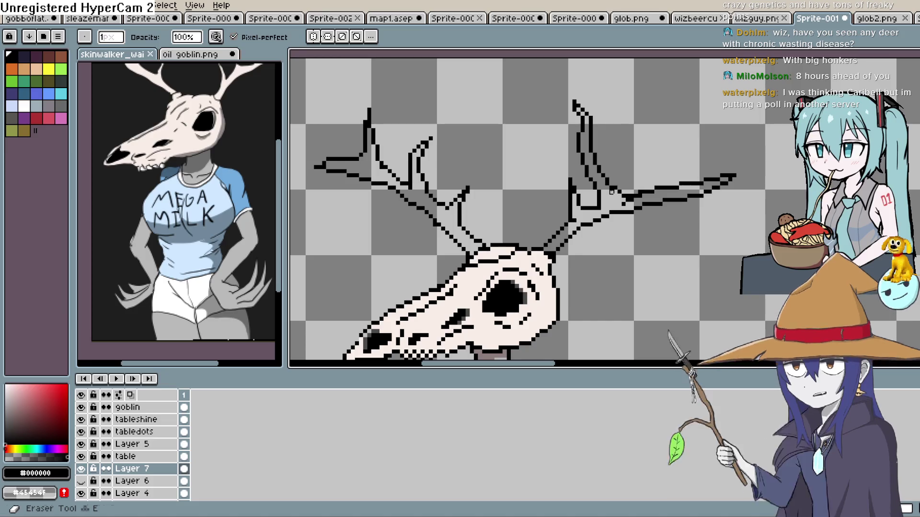
pyautogui.moveTo(717, 197)
pyautogui.mouseDown()
pyautogui.moveTo(686, 180)
pyautogui.moveTo(677, 196)
pyautogui.moveTo(717, 151)
pyautogui.mouseUp()
pyautogui.press('b')
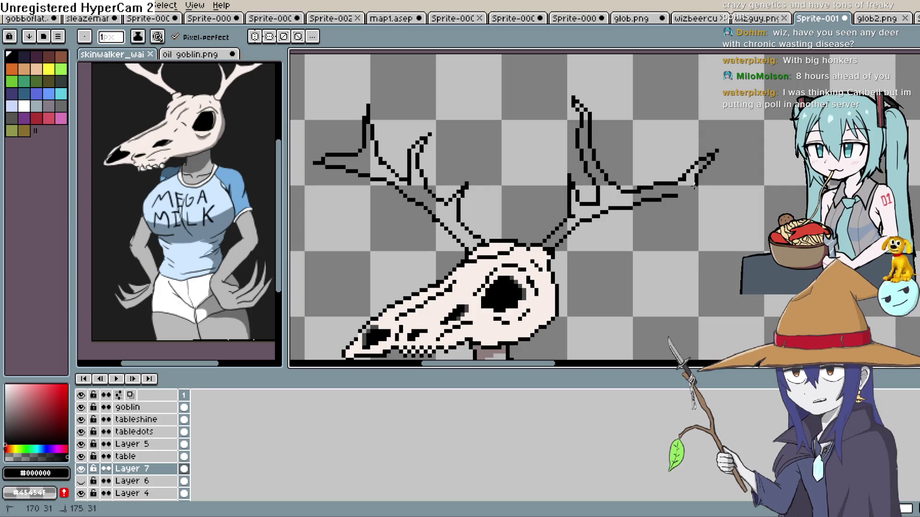
# - Replace the stepped stub with a smooth diagonal tine and extend the tip up-right
pyautogui.hotkey('ctrl', 'z')
pyautogui.hotkey('ctrl', 'z')
pyautogui.moveTo(680, 182); pyautogui.dragTo(720, 158)
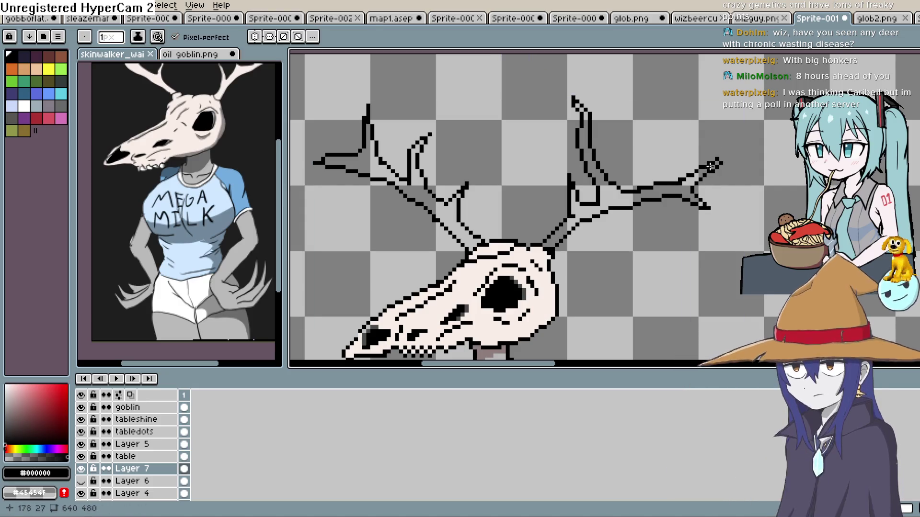
pyautogui.press('e')
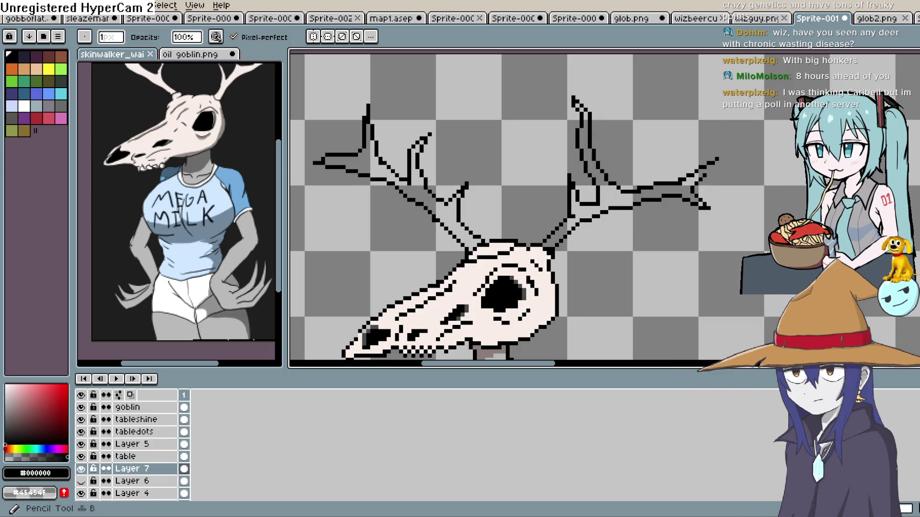
pyautogui.hotkey('shift', 'b')
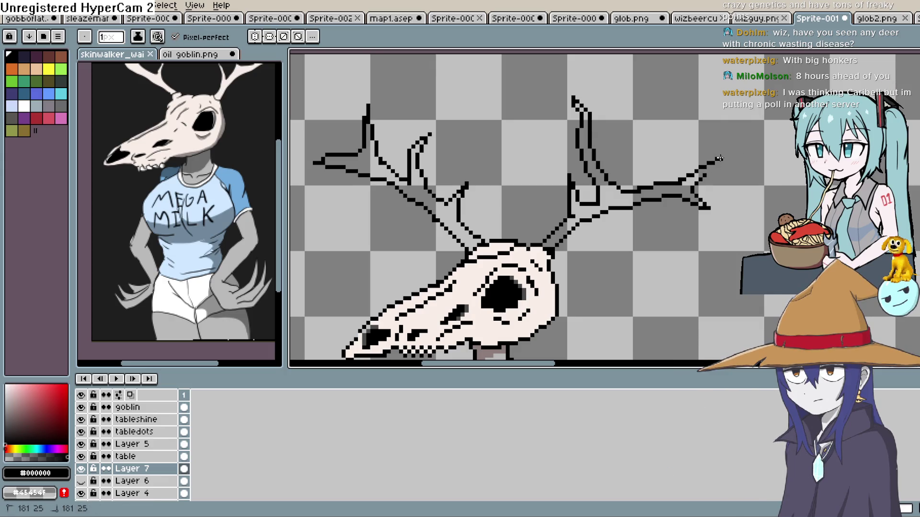
pyautogui.moveTo(719, 159); pyautogui.dragTo(727, 154)
pyautogui.scroll(-1, 717, 182)
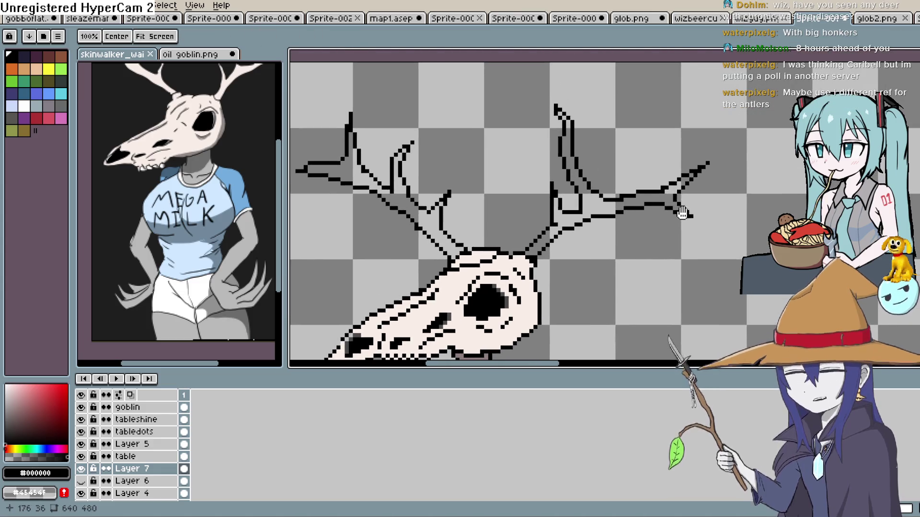
pyautogui.scroll(-1, 732, 171)
pyautogui.moveTo(718, 195); pyautogui.dragTo(710, 202)
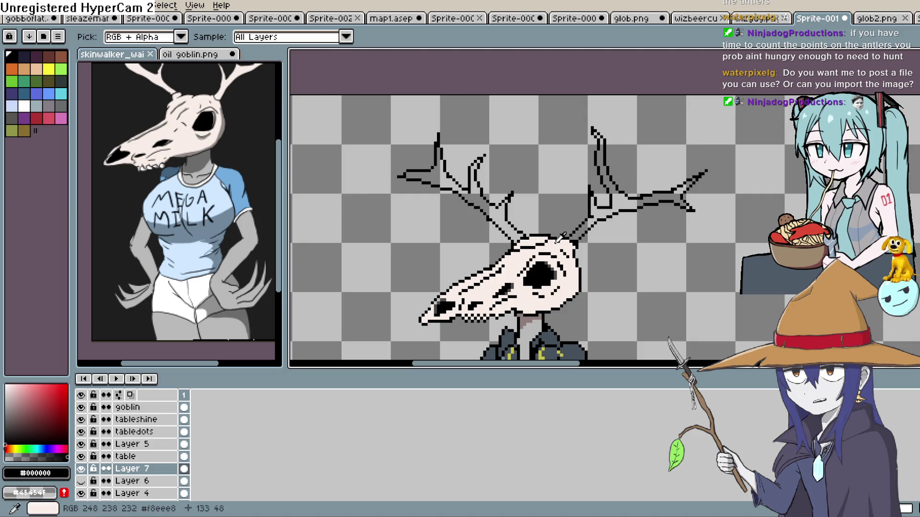
# - Sample the #f8eee8 bone colour from the skull and bucket-fill the right and left antlers
pyautogui.keyDown('alt'); pyautogui.click(559, 243); pyautogui.keyUp('alt')
pyautogui.press('g')
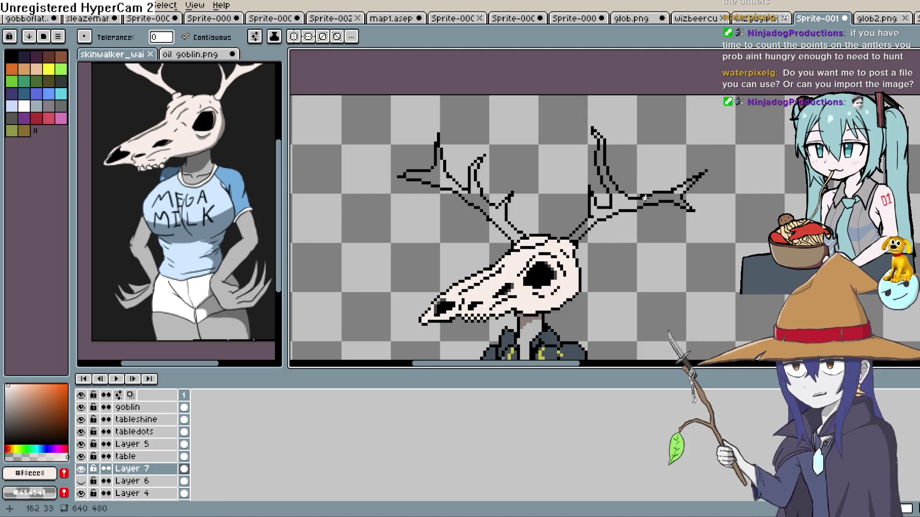
pyautogui.click(676, 184)
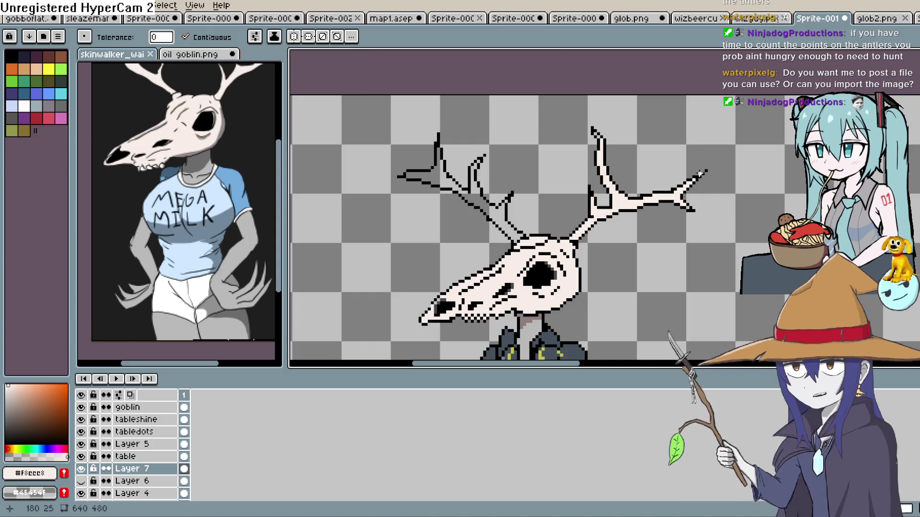
pyautogui.click(497, 210)
pyautogui.scroll(-1, 631, 181)
pyautogui.scroll(-1, 631, 181)
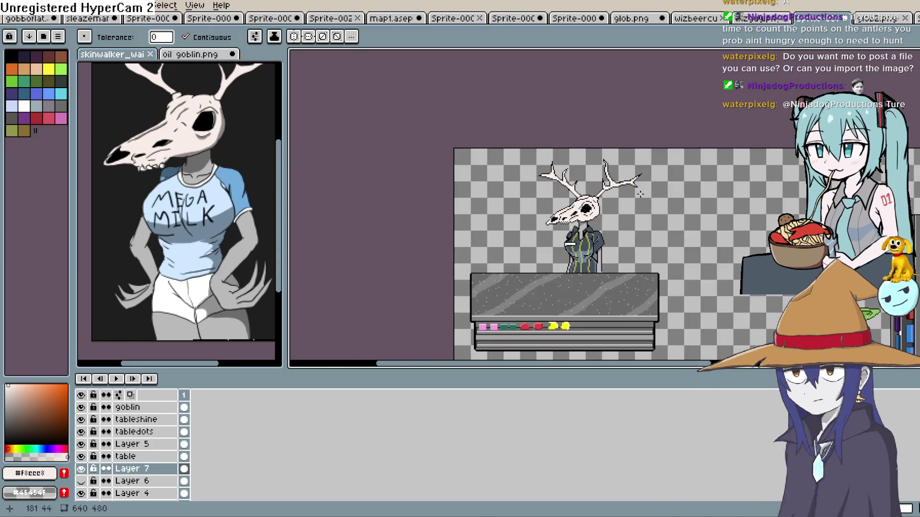
pyautogui.scroll(1, 630, 181)
pyautogui.moveTo(616, 210); pyautogui.dragTo(608, 240)
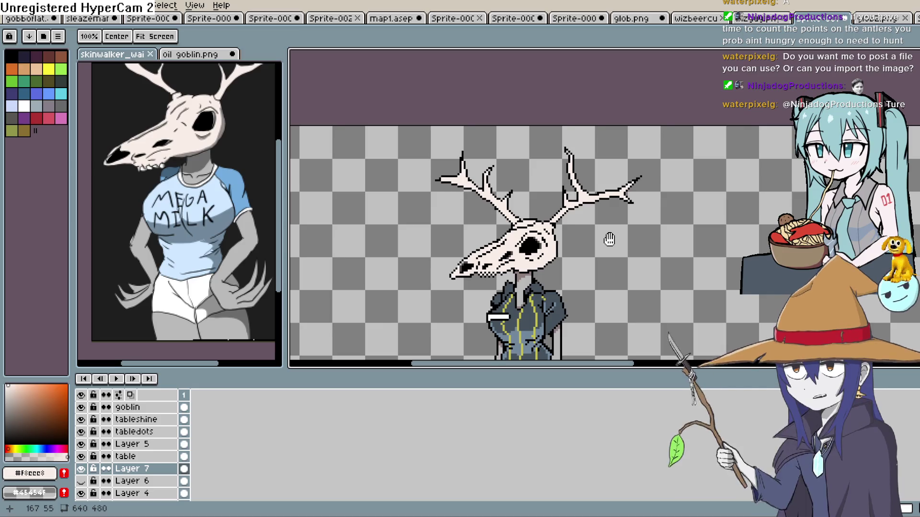
pyautogui.scroll(4, 605, 238)
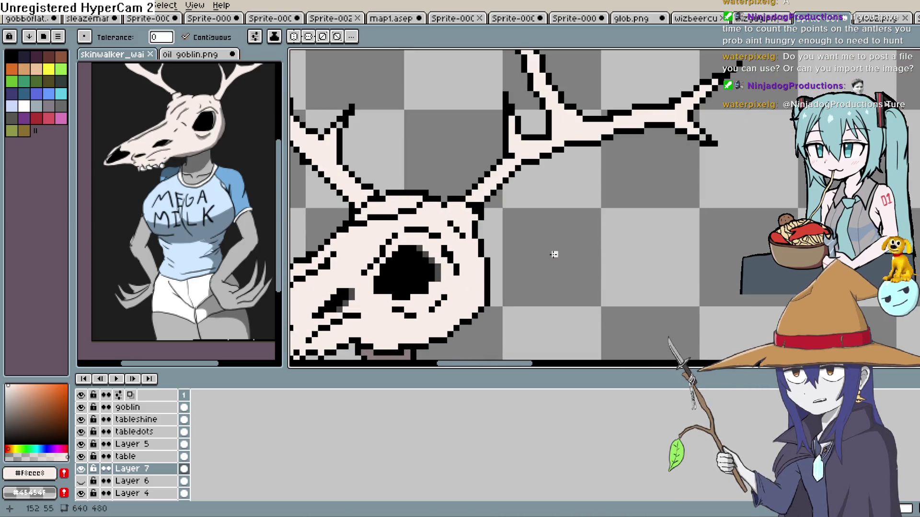
# - Thicken the antler outline where it joins the skull, then re-sample the bone colour
pyautogui.press('b')
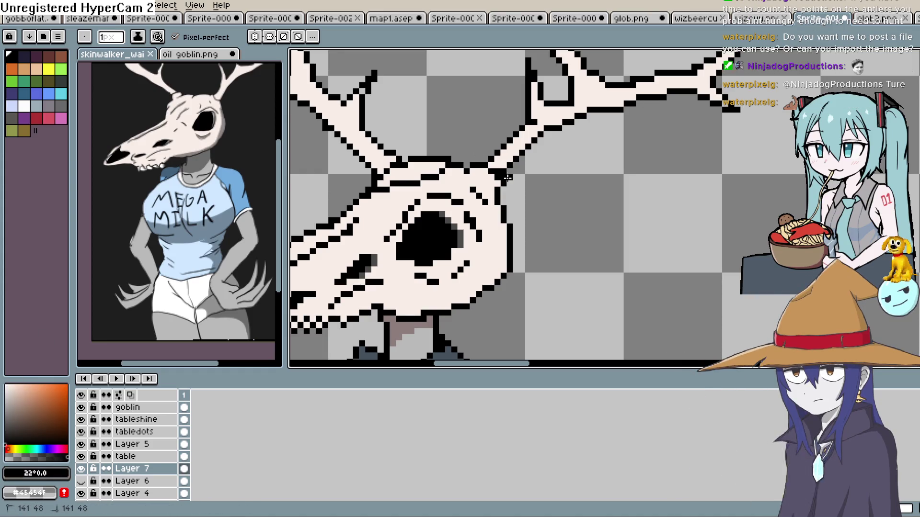
pyautogui.moveTo(541, 133); pyautogui.dragTo(522, 152)
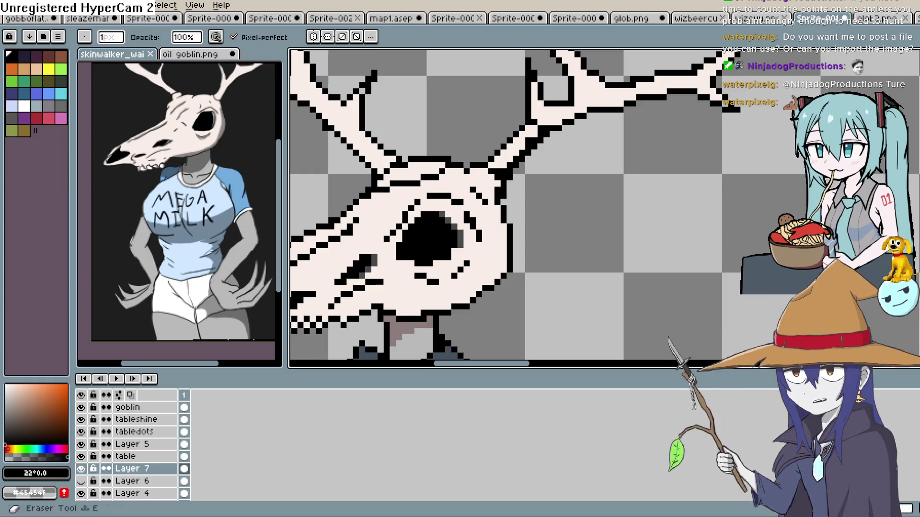
pyautogui.scroll(2, 559, 164)
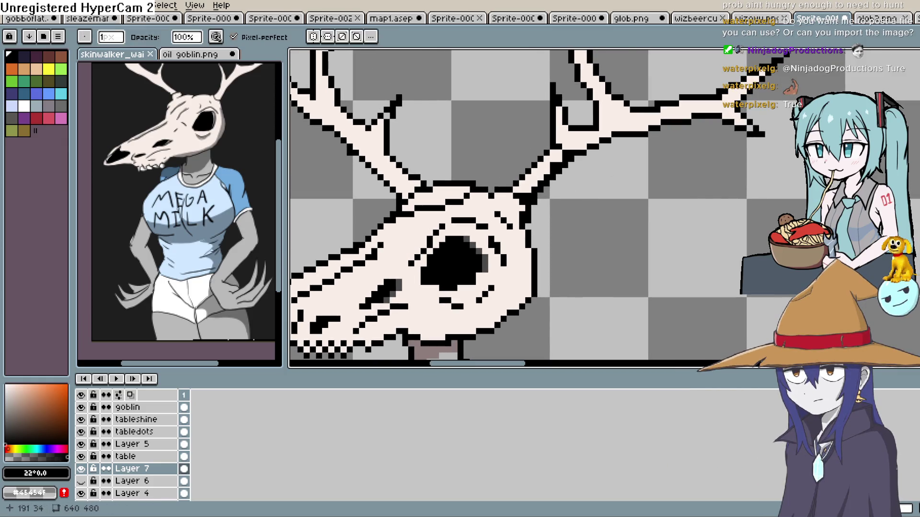
pyautogui.keyDown('alt'); pyautogui.click(511, 206); pyautogui.keyUp('alt')
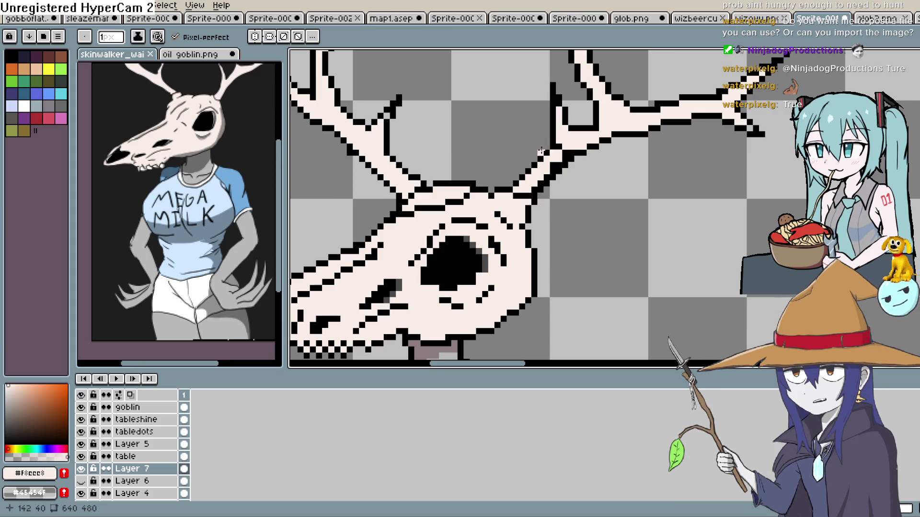
pyautogui.moveTo(507, 246)
pyautogui.mouseDown()
pyautogui.moveTo(492, 228)
pyautogui.moveTo(498, 242)
pyautogui.mouseUp()
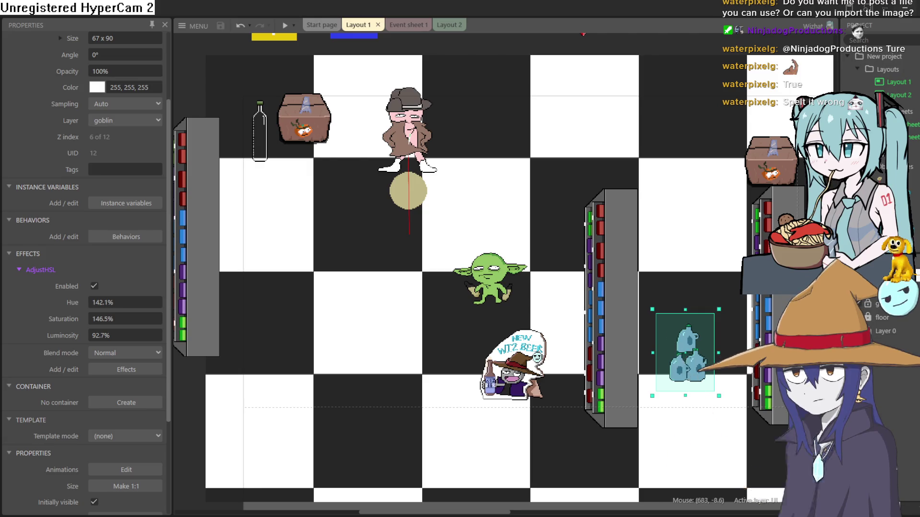
# - Switch from Construct 3 back to the Aseprite window with the yellow sprite
pyautogui.hotkey('alt', 'Tab')
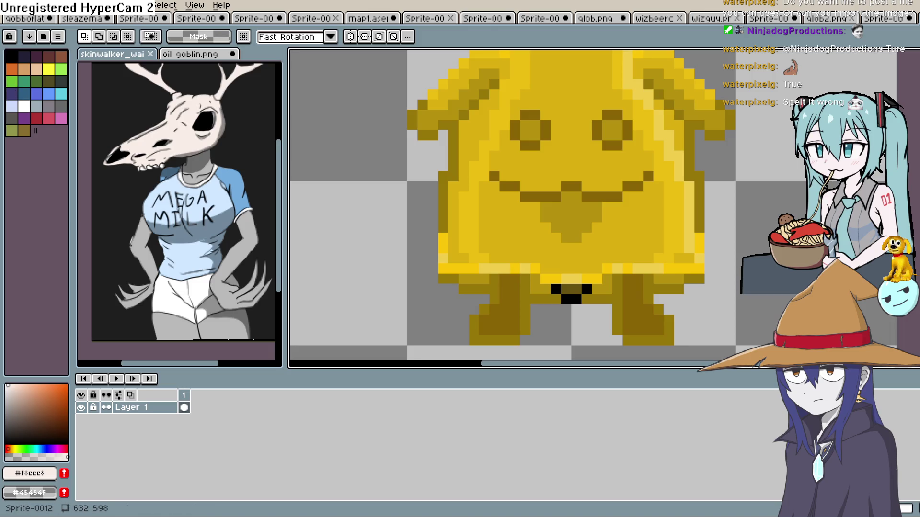
# - Magic-wand select all the checker background squares around the yellow character
pyautogui.scroll(-3, 515, 206)
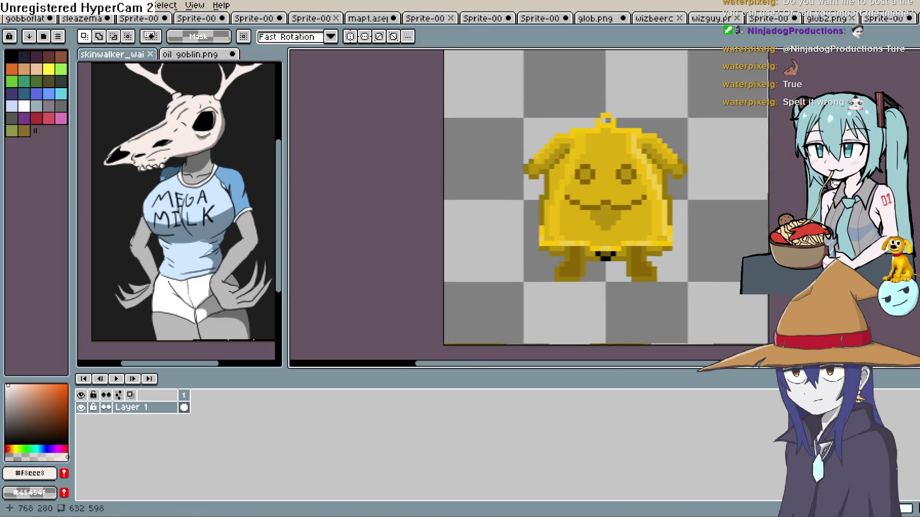
pyautogui.click(915, 91)
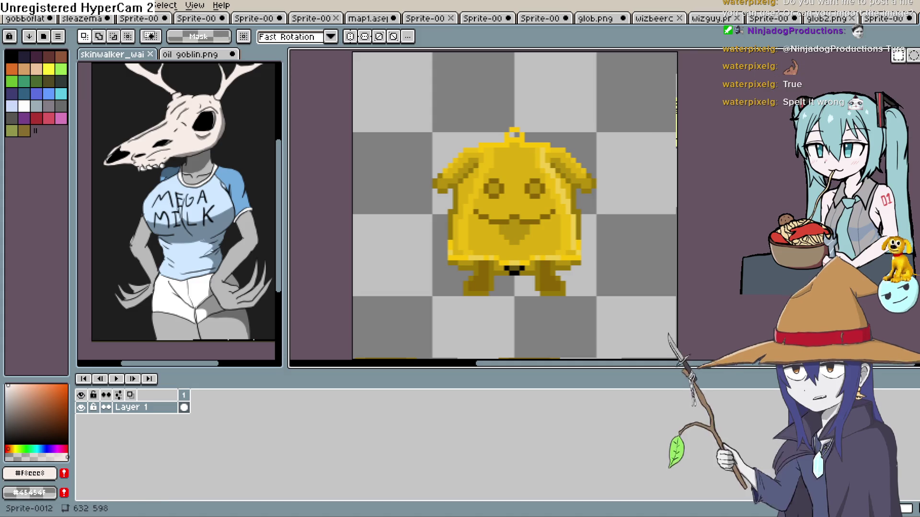
pyautogui.click(643, 240)
pyautogui.click(633, 181)
pyautogui.keyDown('shift'); pyautogui.click(571, 99); pyautogui.keyUp('shift')
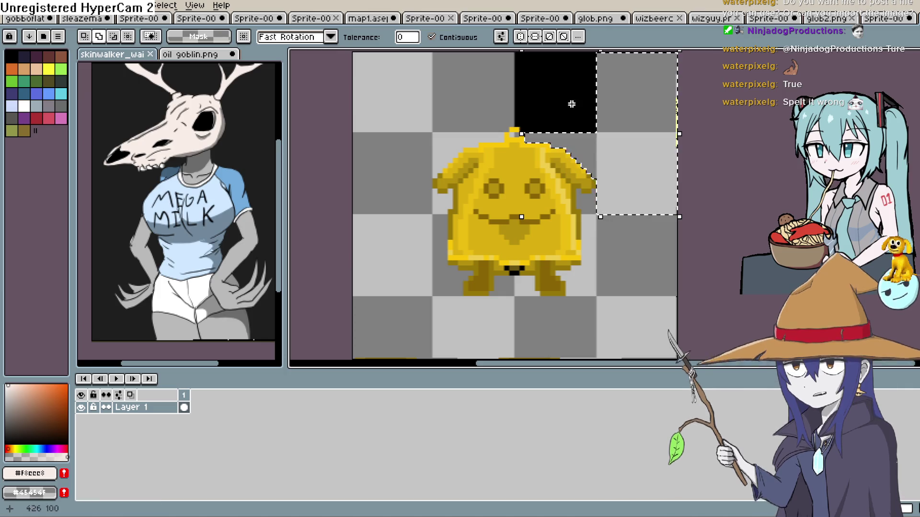
pyautogui.keyDown('shift'); pyautogui.click(478, 107); pyautogui.keyUp('shift')
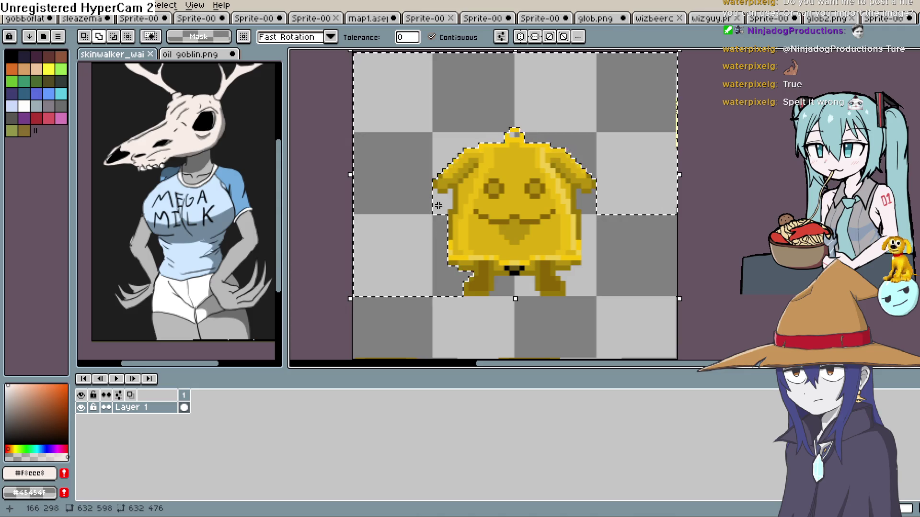
pyautogui.keyDown('shift'); pyautogui.click(584, 283); pyautogui.keyUp('shift')
pyautogui.keyDown('shift'); pyautogui.click(626, 268); pyautogui.keyUp('shift')
pyautogui.keyDown('shift'); pyautogui.click(638, 329); pyautogui.keyUp('shift')
pyautogui.keyDown('shift'); pyautogui.click(561, 324); pyautogui.keyUp('shift')
pyautogui.keyDown('shift'); pyautogui.click(472, 324); pyautogui.keyUp('shift')
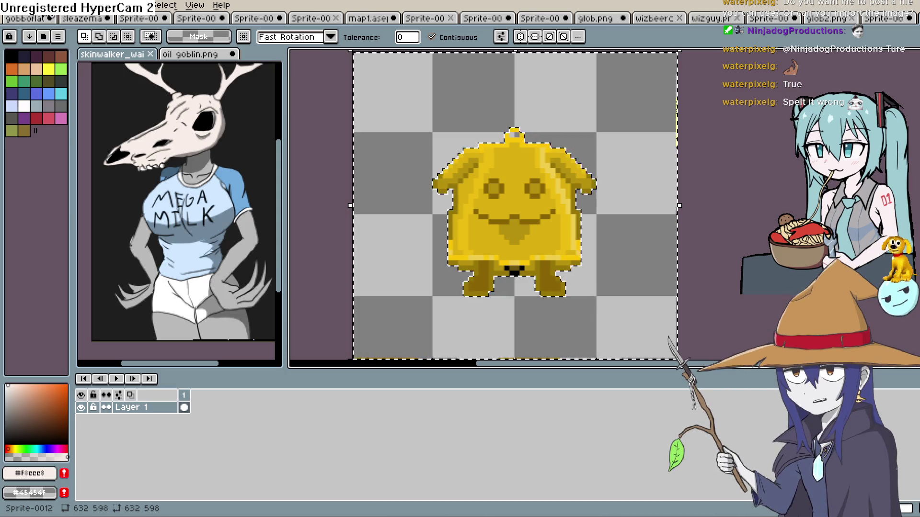
# - Invert the selection to the yellow character and delete it, leaving a transparent canvas
pyautogui.click(166, 5)
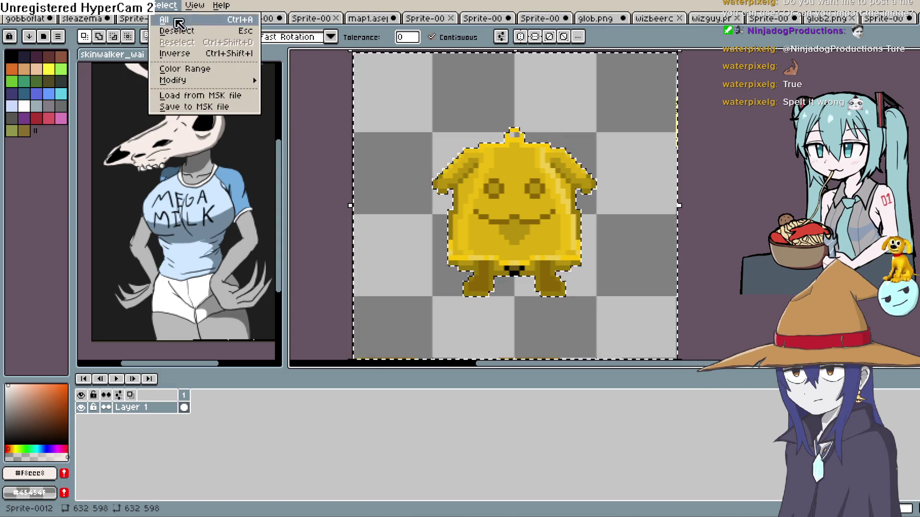
pyautogui.moveTo(205, 83)
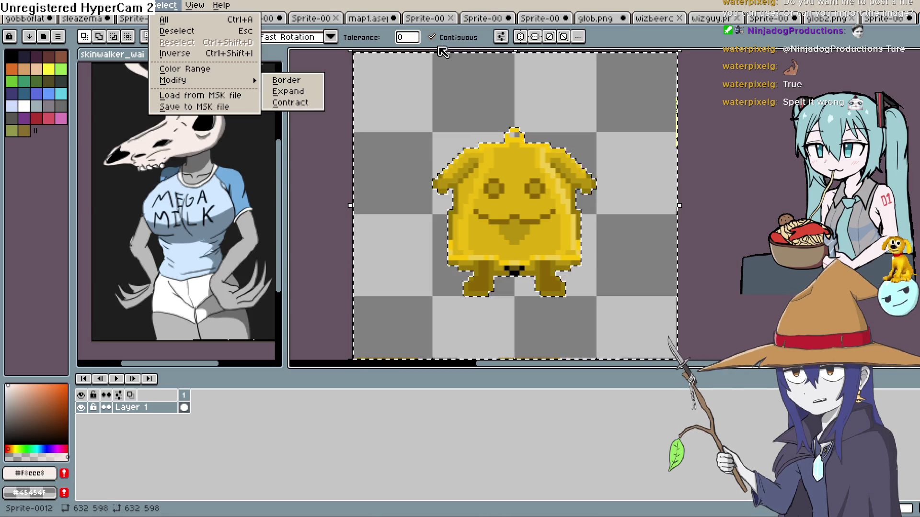
pyautogui.click(187, 53)
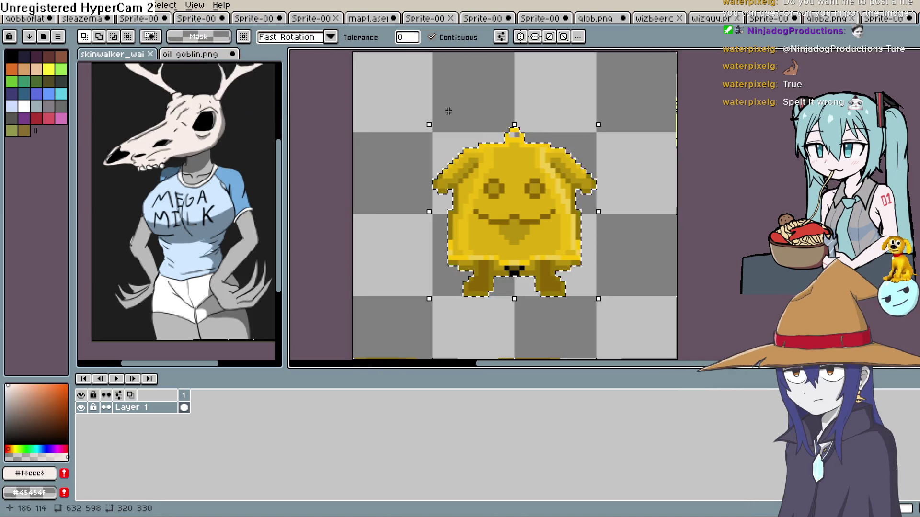
pyautogui.press('Delete')
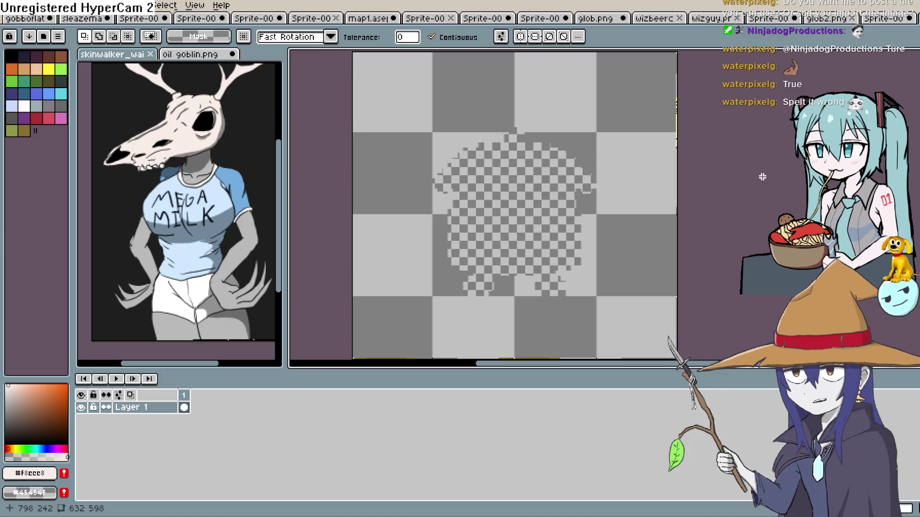
pyautogui.hotkey('alt', 'f')
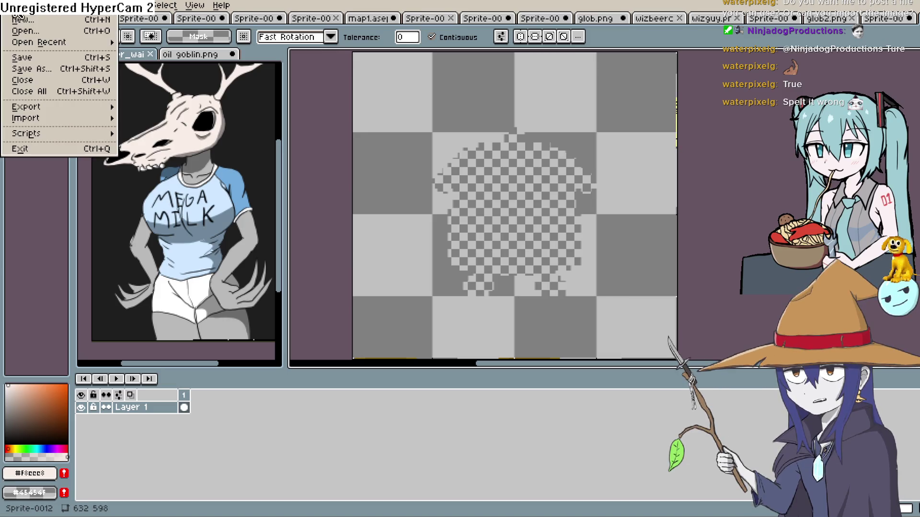
# - Cycle through the open sprite documents until the deer-skull shopkeeper shop scene is showing
pyautogui.click(884, 19)
pyautogui.click(884, 19)
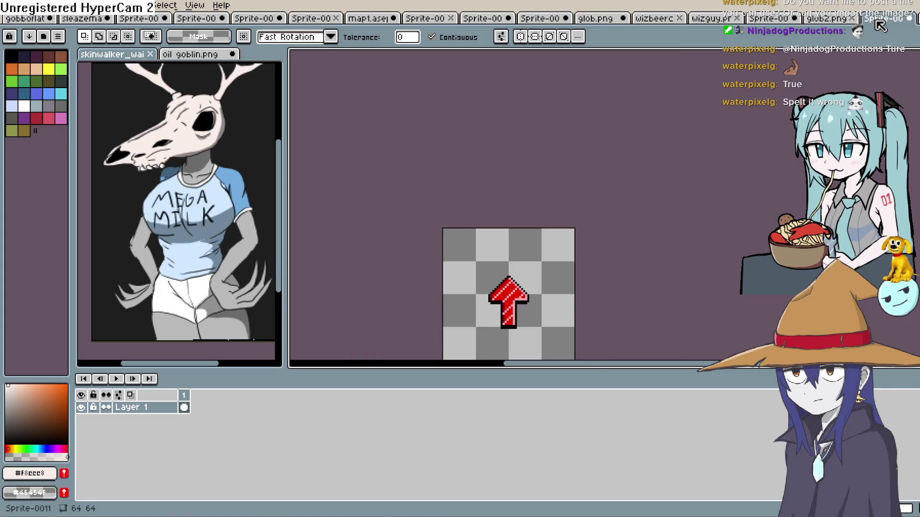
pyautogui.click(390, 19)
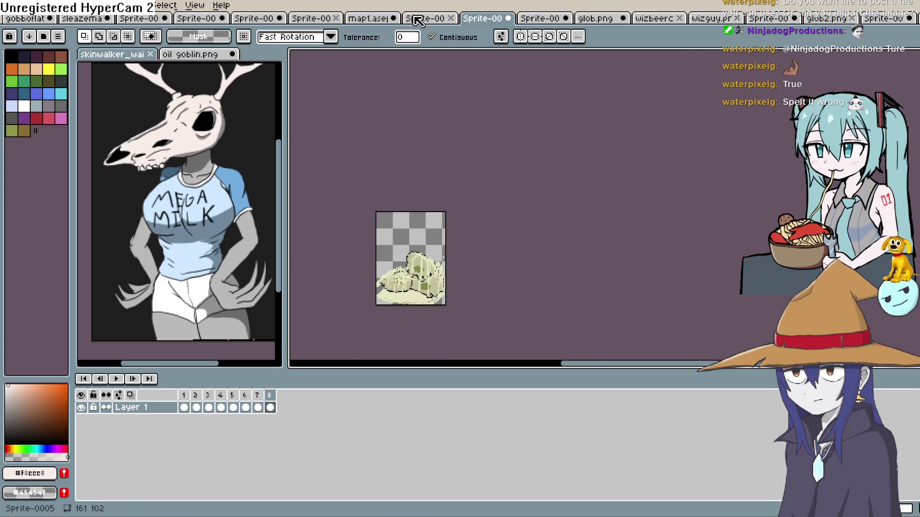
pyautogui.click(417, 20)
pyautogui.click(366, 19)
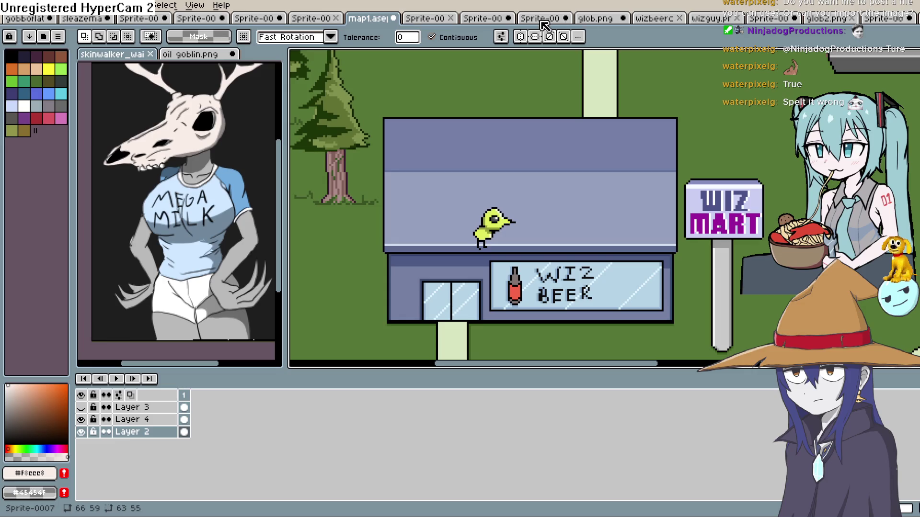
pyautogui.click(656, 19)
pyautogui.click(596, 23)
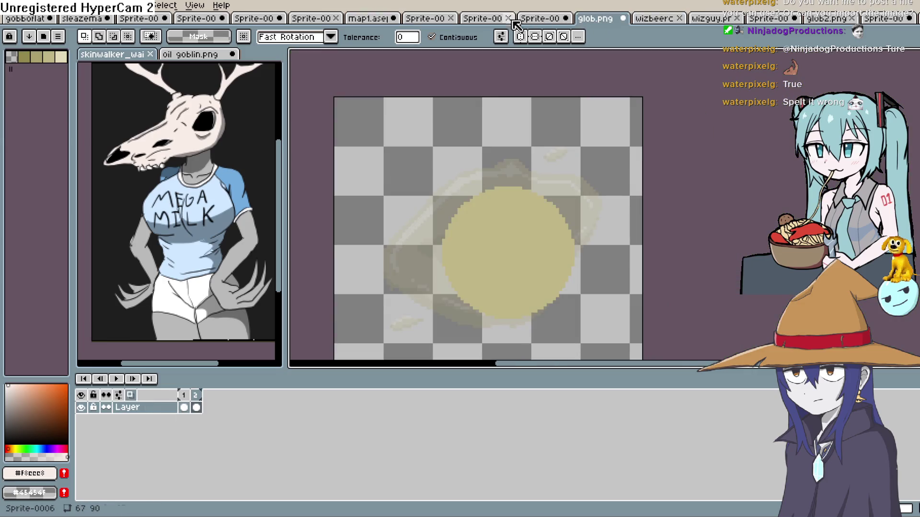
pyautogui.click(482, 21)
pyautogui.click(431, 20)
pyautogui.click(383, 22)
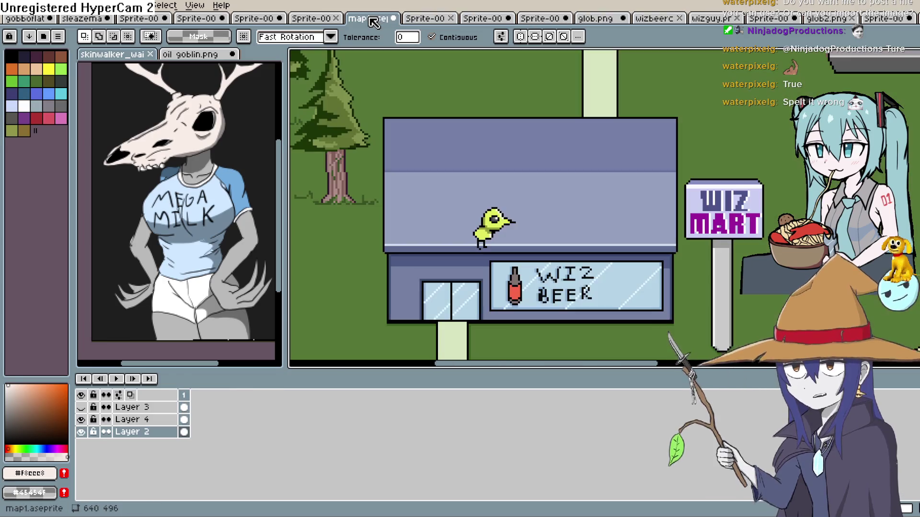
pyautogui.click(765, 20)
# - Paste the yellow blob character into the shop scene and move it down and right
pyautogui.scroll(-3, 612, 168)
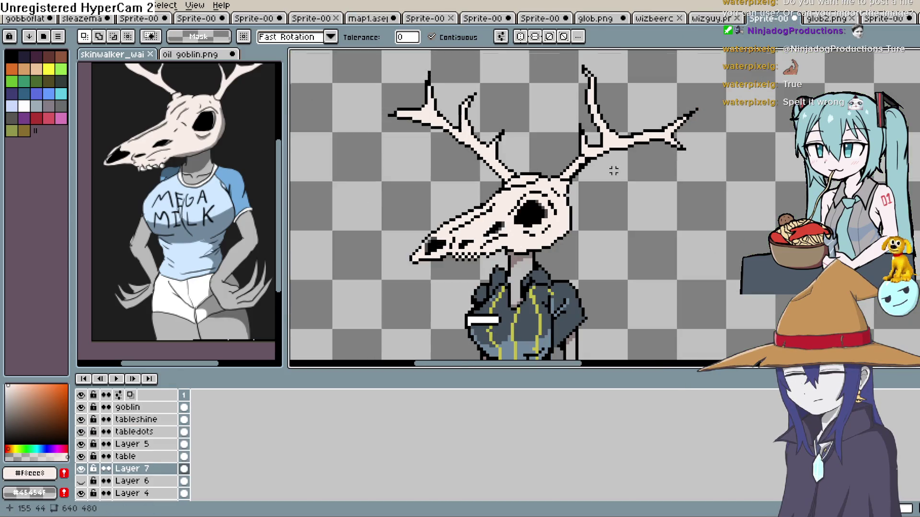
pyautogui.hotkey('ctrl', 'v')
pyautogui.scroll(-3, 714, 215)
pyautogui.moveTo(718, 206)
pyautogui.mouseDown()
pyautogui.moveTo(773, 270)
pyautogui.moveTo(730, 252)
pyautogui.mouseUp()
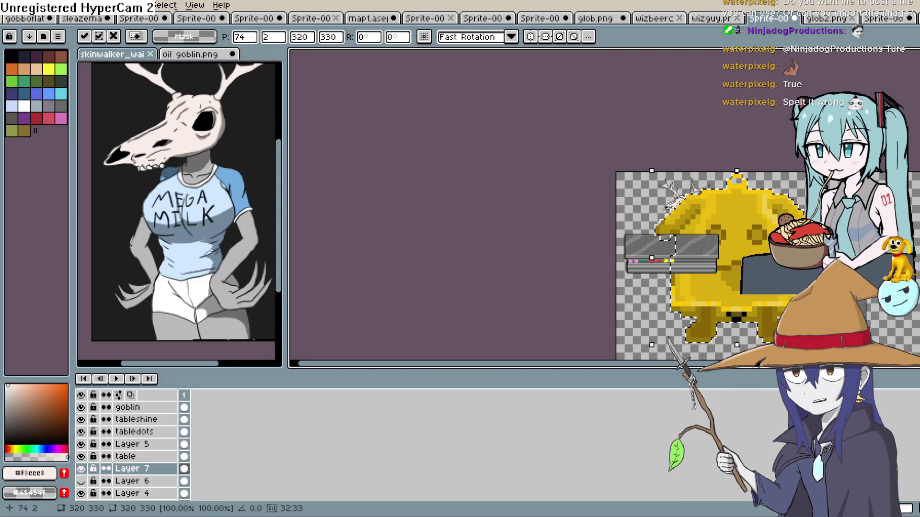
# - Move the pasted yellow sprite further right, commit it and clear the selection
pyautogui.scroll(-2, 626, 234)
pyautogui.moveTo(603, 223)
pyautogui.mouseDown()
pyautogui.moveTo(616, 254)
pyautogui.moveTo(684, 267)
pyautogui.moveTo(653, 255)
pyautogui.moveTo(642, 233)
pyautogui.moveTo(637, 258)
pyautogui.moveTo(593, 312)
pyautogui.moveTo(613, 301)
pyautogui.mouseUp()
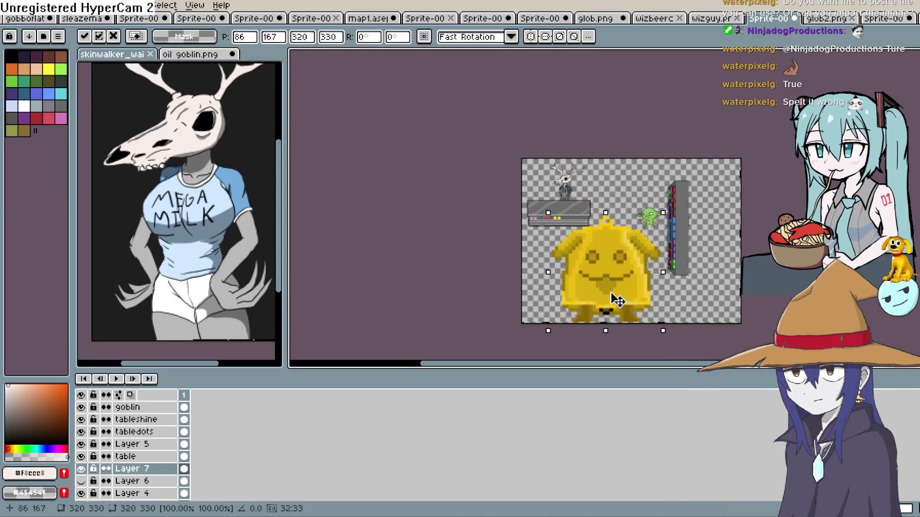
pyautogui.scroll(5, 612, 295)
pyautogui.scroll(-2, 634, 259)
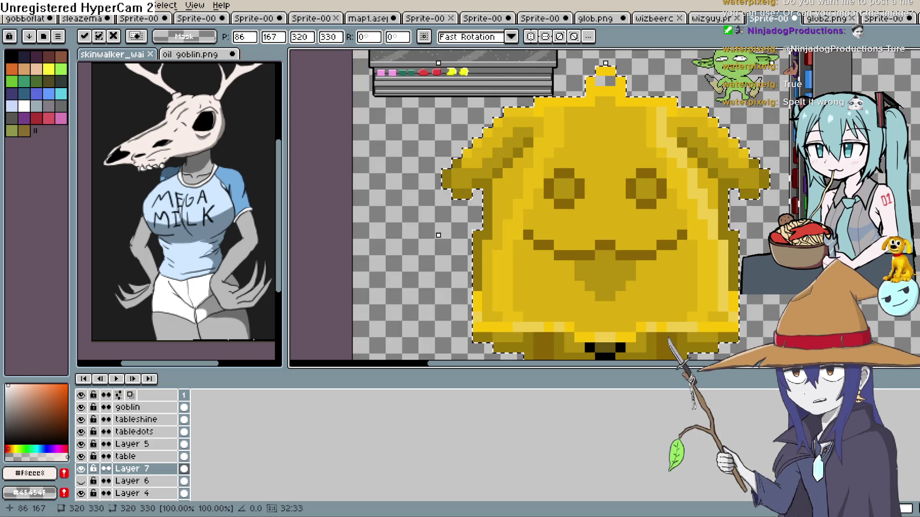
pyautogui.press('Return')
pyautogui.scroll(-3, 490, 218)
pyautogui.hotkey('ctrl', 'd')
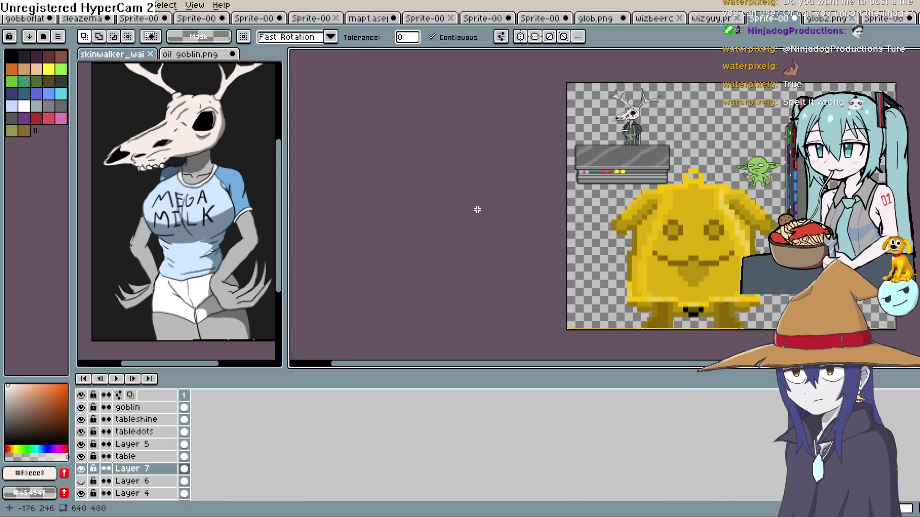
# - Undo that paste and paste the yellow blob onto a new layer above the goblin layer
pyautogui.hotkey('ctrl', 'z')
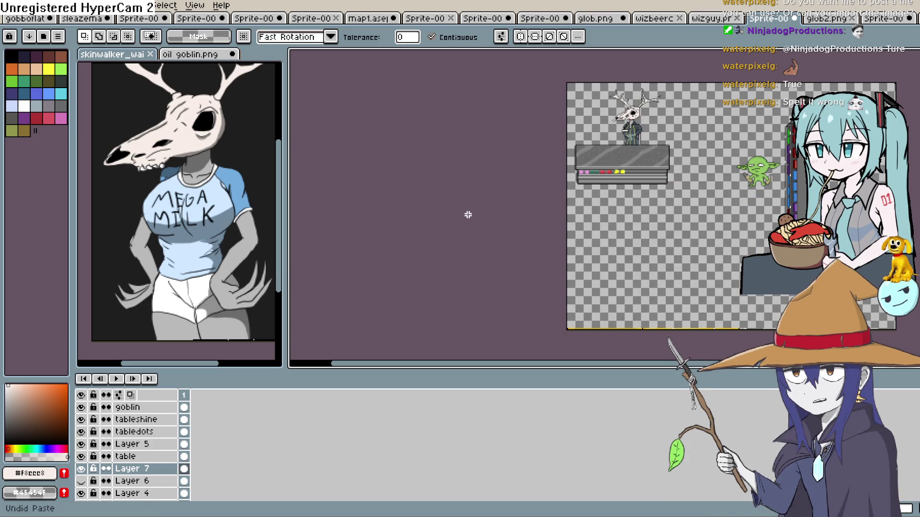
pyautogui.scroll(2, 422, 259)
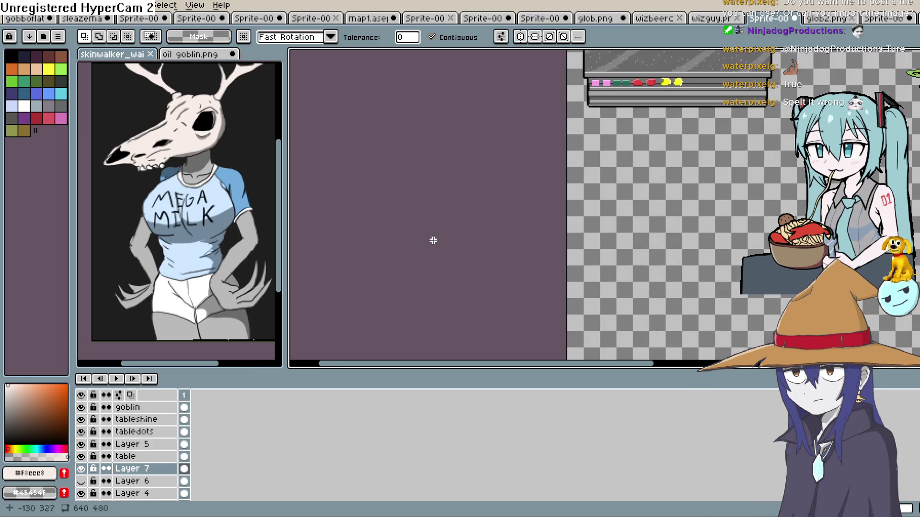
pyautogui.click(174, 407)
pyautogui.hotkey('shift', 'n')
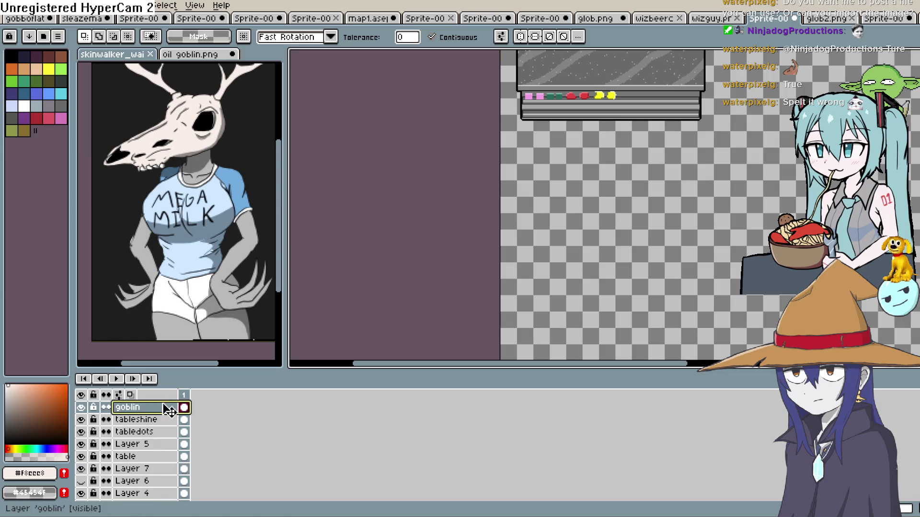
pyautogui.hotkey('ctrl', 'v')
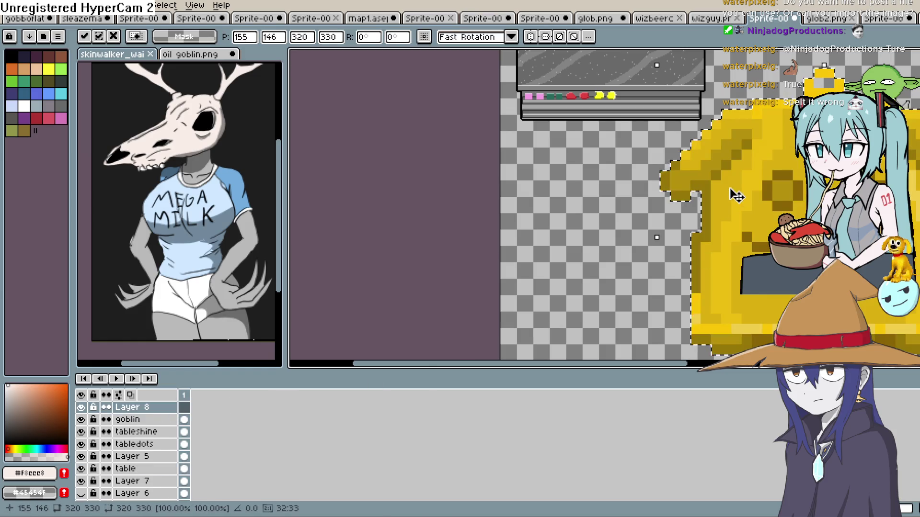
pyautogui.scroll(-2, 472, 206)
pyautogui.moveTo(531, 231); pyautogui.dragTo(534, 212)
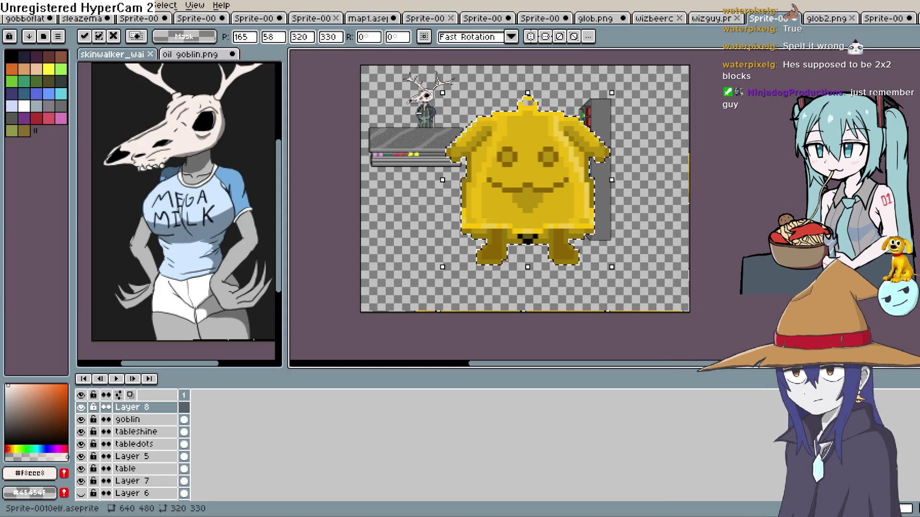
# - Commit the yellow blob's placement, then hide the goblin layer and Layer 8
pyautogui.press('Return')
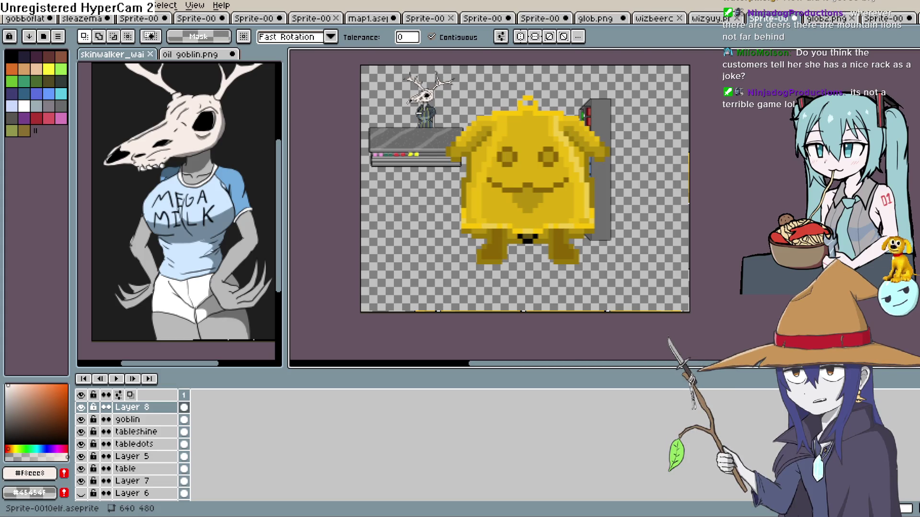
pyautogui.moveTo(81, 407); pyautogui.dragTo(81, 420)
pyautogui.moveTo(618, 46); pyautogui.dragTo(598, 86)
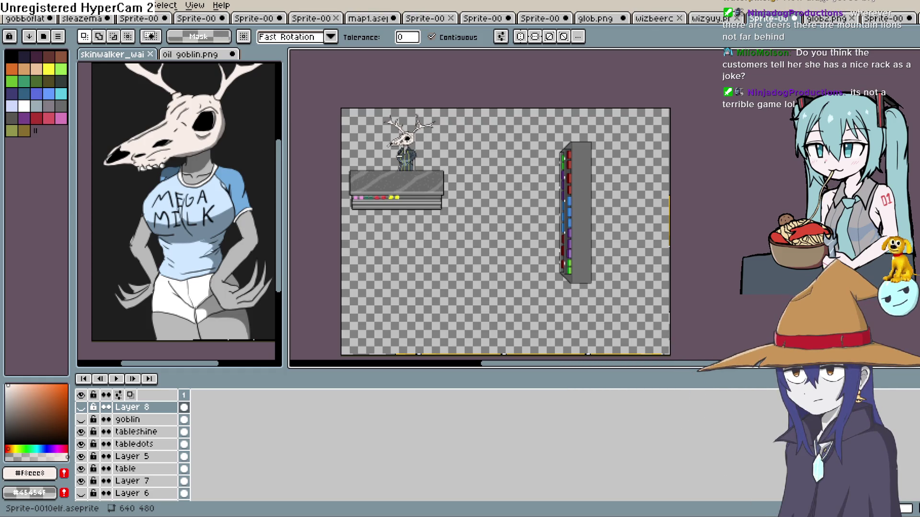
# - Choose a pale pinkish bone shade from the palette and return to the Pencil
pyautogui.scroll(3, 488, 123)
pyautogui.scroll(2, 488, 122)
pyautogui.scroll(1, 487, 122)
pyautogui.press('i')
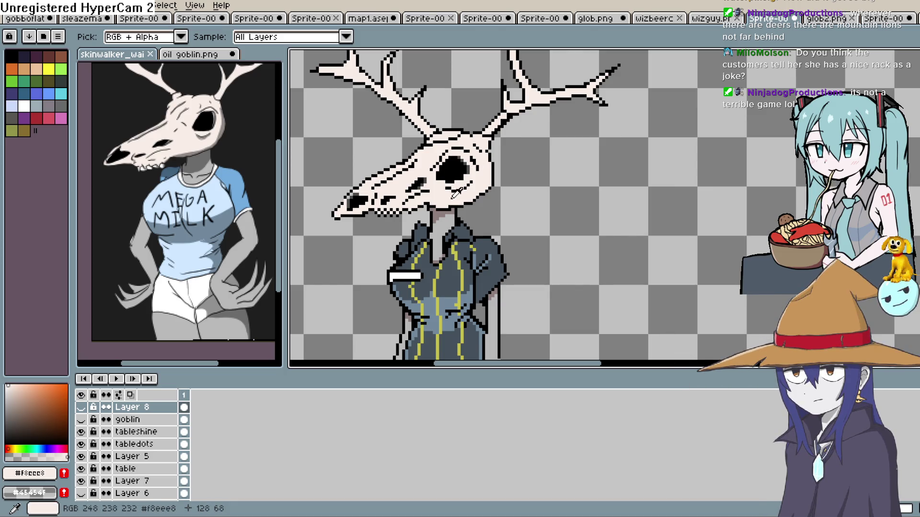
pyautogui.click(11, 388)
pyautogui.scroll(-2, 14, 385)
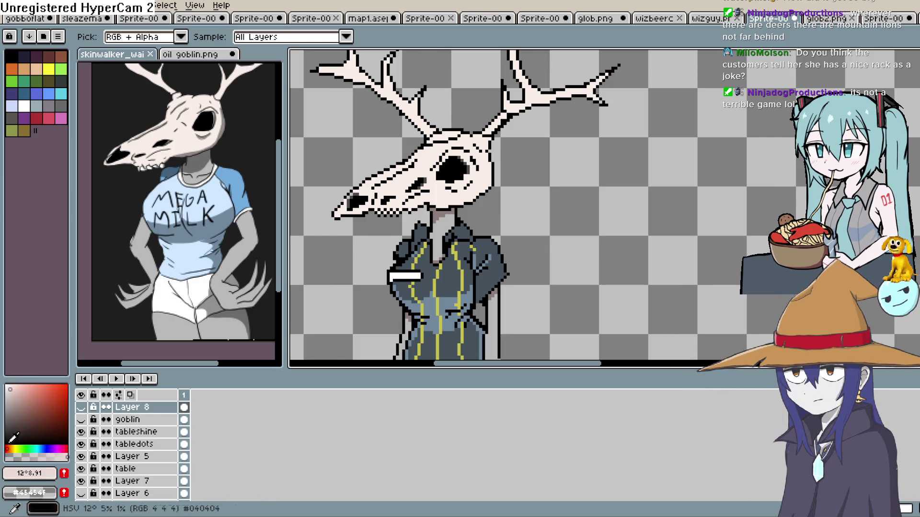
pyautogui.click(13, 390)
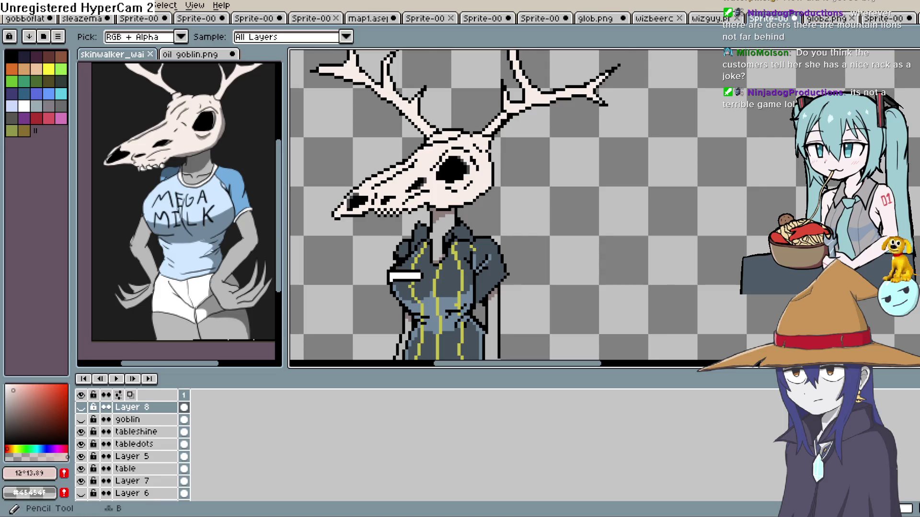
pyautogui.press('b')
pyautogui.scroll(2, 507, 158)
pyautogui.scroll(2, 507, 158)
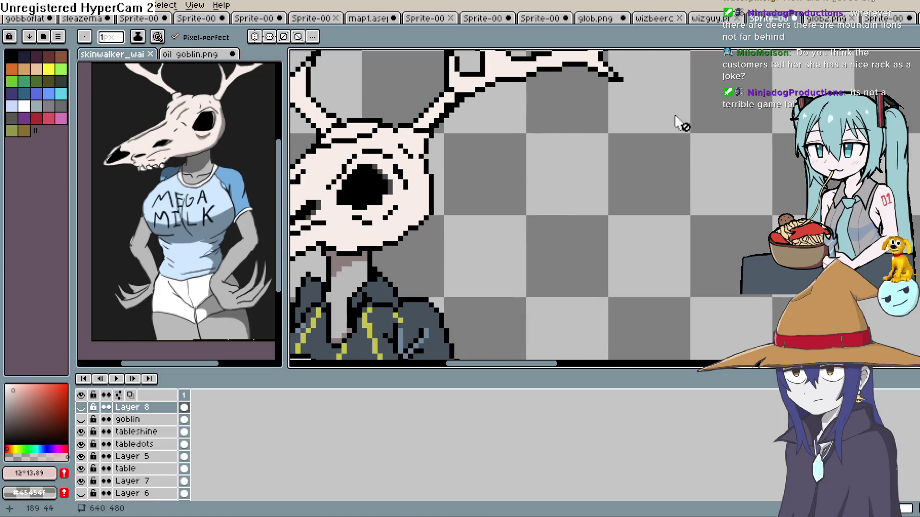
pyautogui.scroll(-2, 150, 446)
# - Rename Layer 7, the layer holding the shopkeeper, to 'wendy'
pyautogui.click(81, 449)
pyautogui.click(81, 449)
pyautogui.click(81, 462)
pyautogui.click(81, 462)
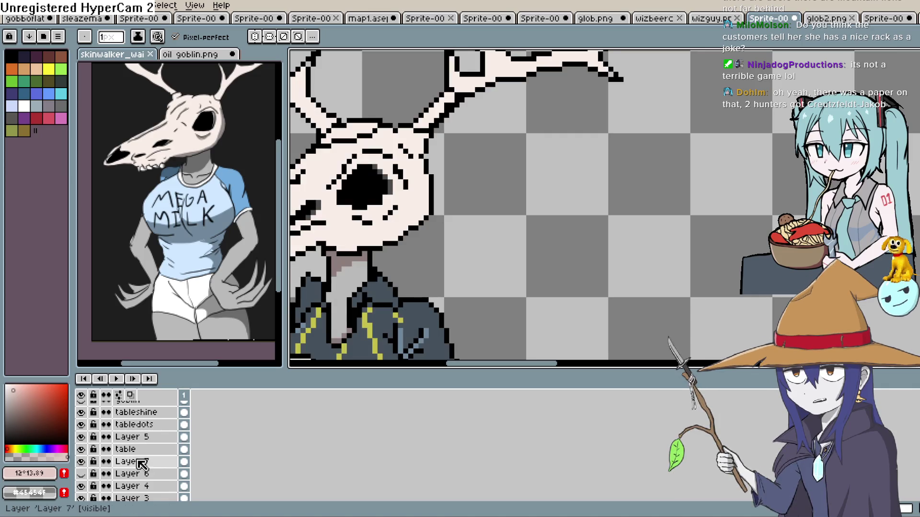
pyautogui.click(140, 461)
pyautogui.doubleClick(141, 463)
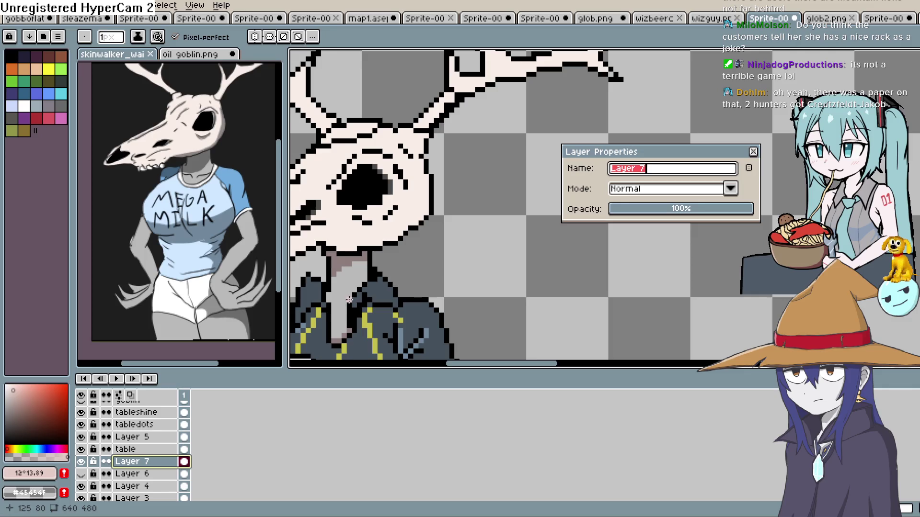
pyautogui.press('BackSpace')
pyautogui.press('BackSpace')
pyautogui.press('BackSpace')
pyautogui.write('wen')
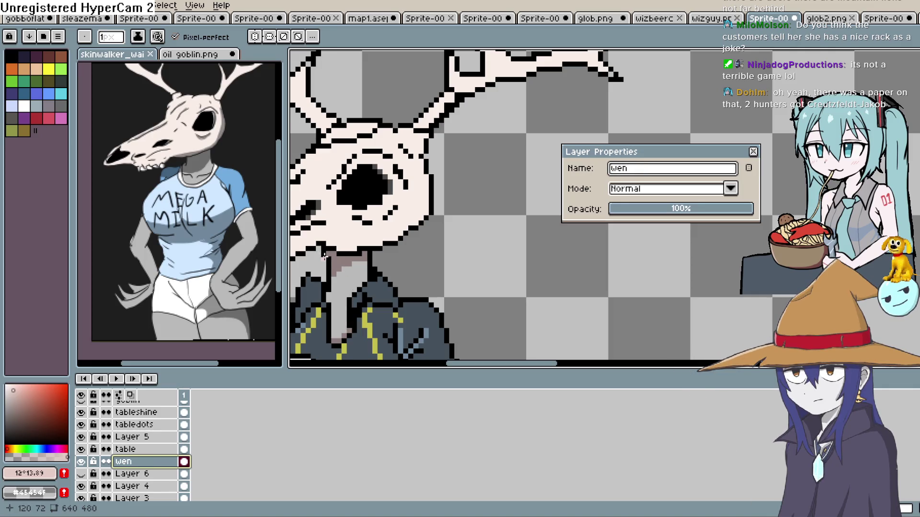
pyautogui.write('dy')
pyautogui.click(749, 151)
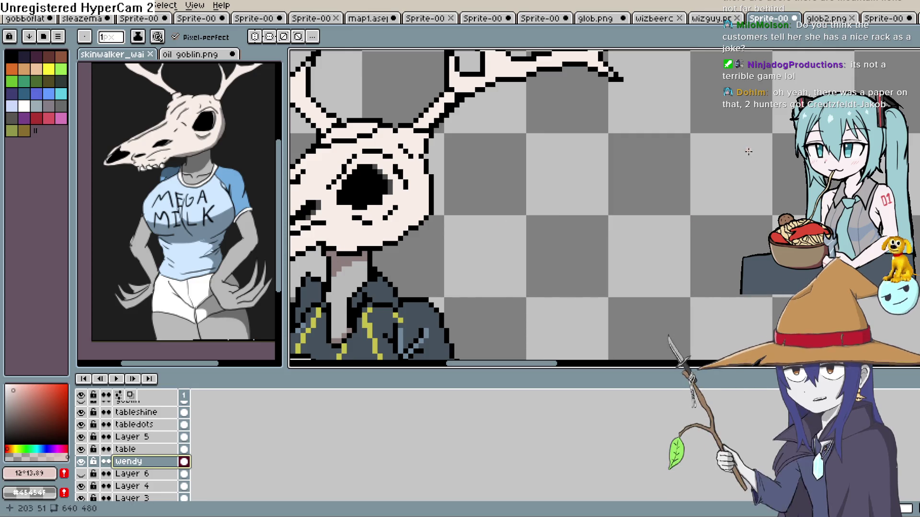
pyautogui.scroll(-1, 481, 195)
# - Zoom in on the skull and paint light pink pixels along its top edge and snout
pyautogui.scroll(1, 491, 193)
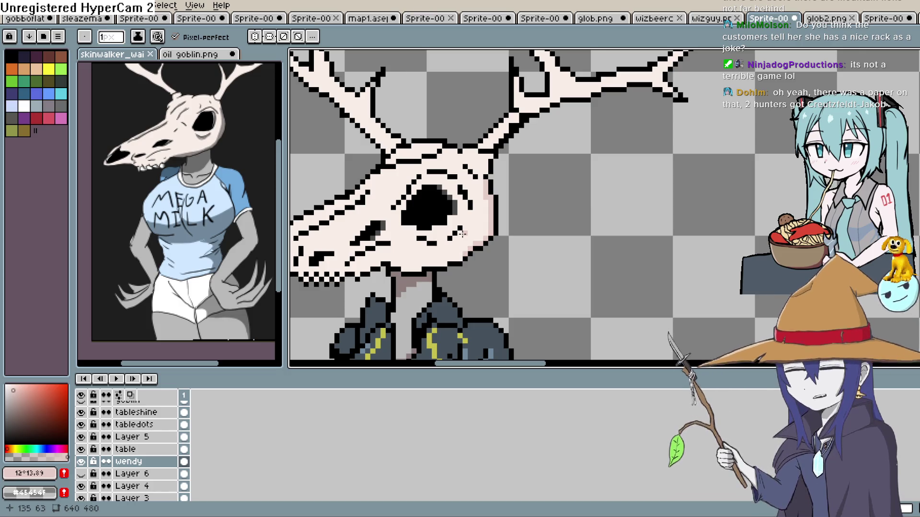
pyautogui.scroll(3, 461, 234)
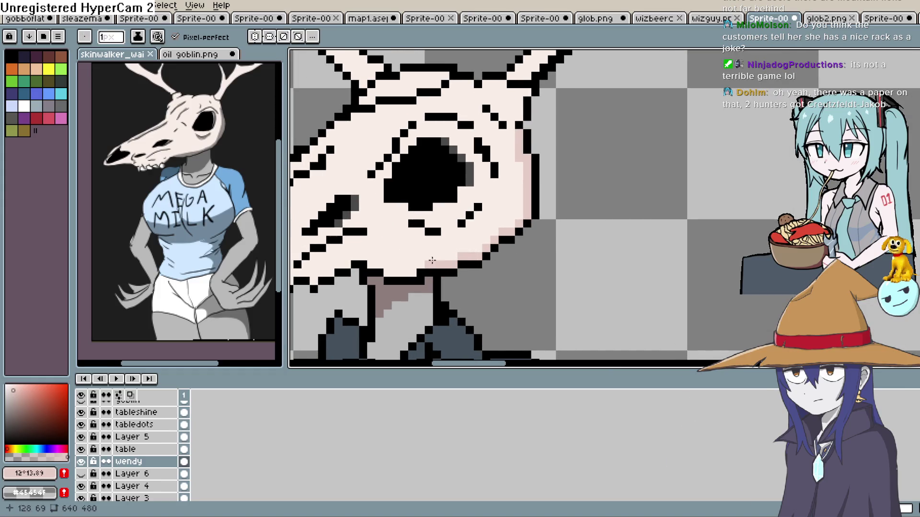
pyautogui.moveTo(458, 257); pyautogui.dragTo(510, 233)
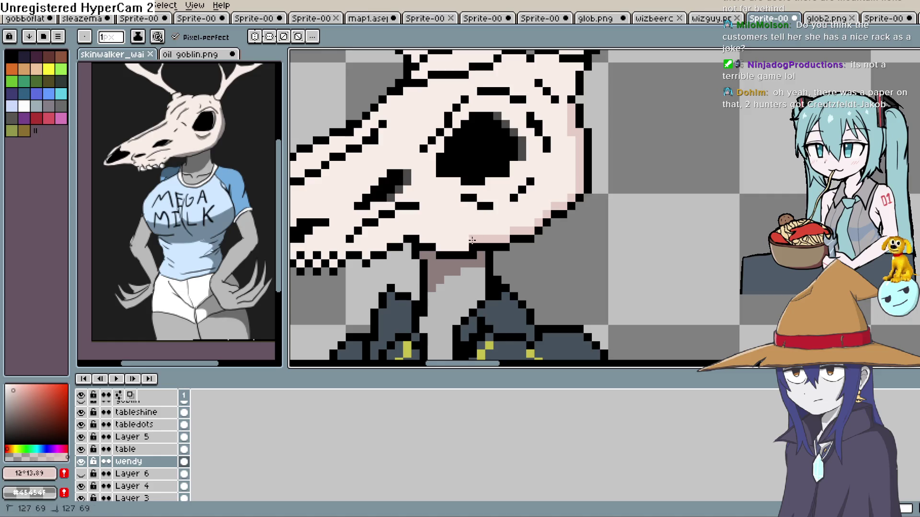
pyautogui.moveTo(506, 225)
pyautogui.mouseDown()
pyautogui.moveTo(605, 195)
pyautogui.moveTo(610, 150)
pyautogui.mouseUp()
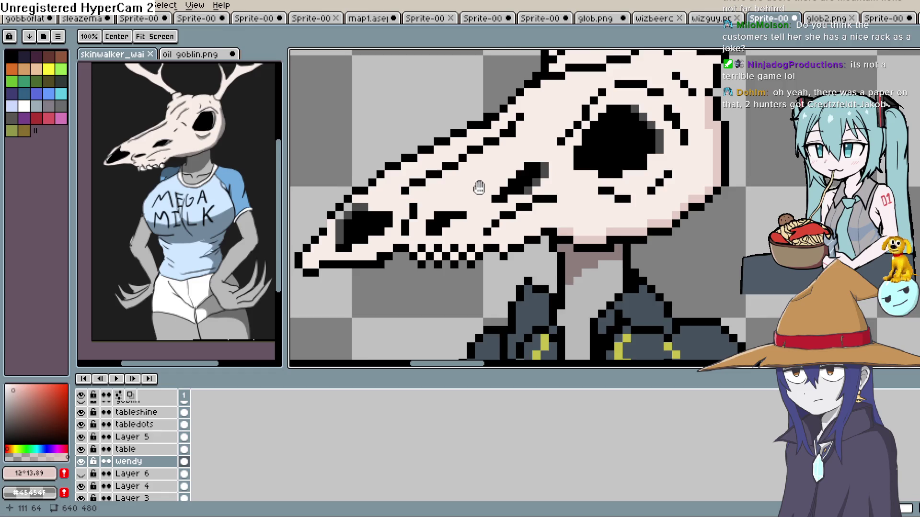
pyautogui.scroll(1, 479, 188)
pyautogui.moveTo(364, 210); pyautogui.dragTo(426, 175)
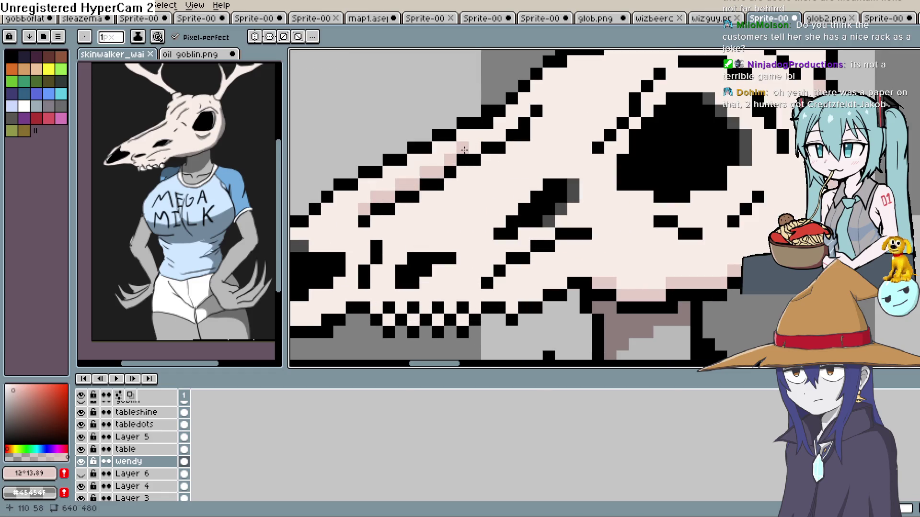
pyautogui.moveTo(465, 150); pyautogui.dragTo(491, 134)
pyautogui.scroll(-2, 523, 110)
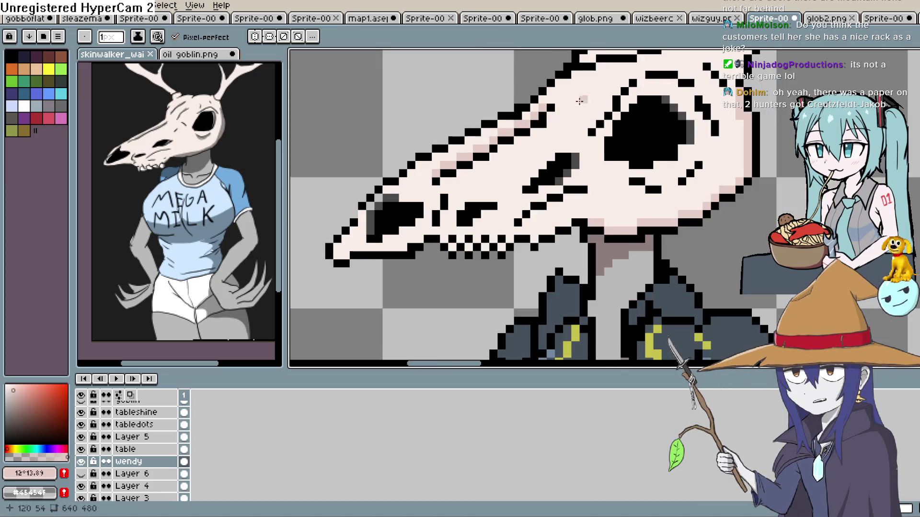
pyautogui.scroll(2, 445, 169)
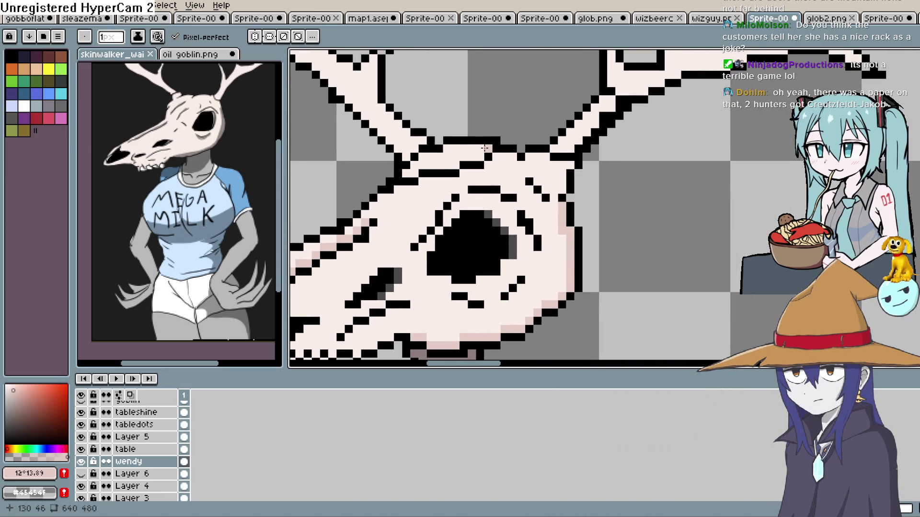
pyautogui.moveTo(482, 156); pyautogui.dragTo(415, 169)
pyautogui.scroll(-3, 554, 71)
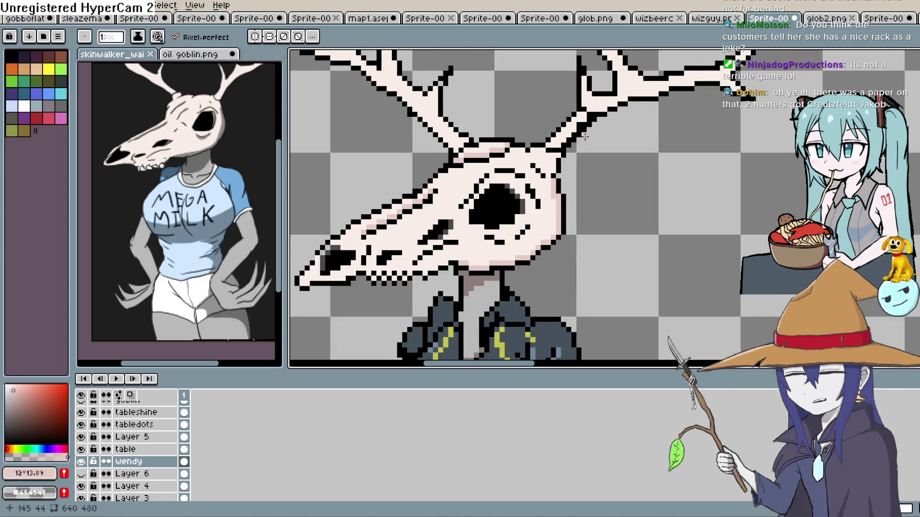
pyautogui.scroll(1, 554, 71)
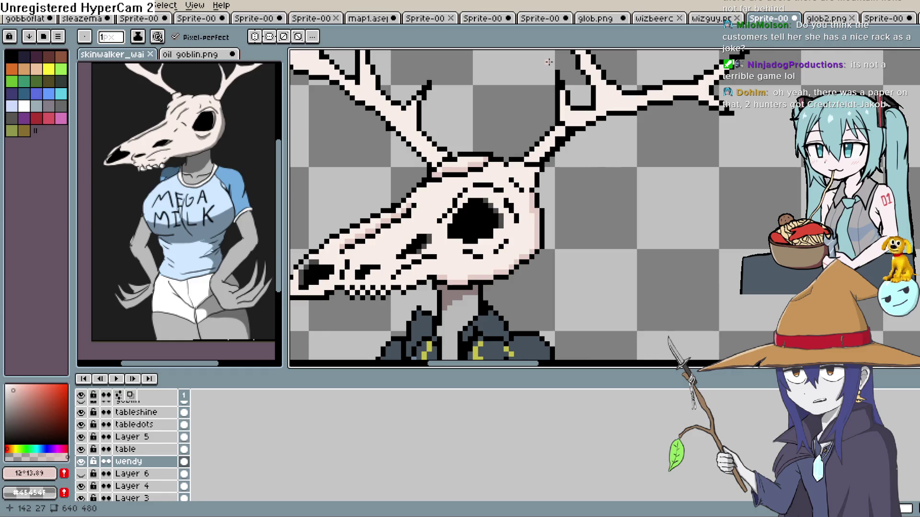
pyautogui.scroll(2, 556, 134)
# - Shade the right antler's inner edge, lower edge and tip in light pink
pyautogui.moveTo(556, 136); pyautogui.dragTo(545, 146)
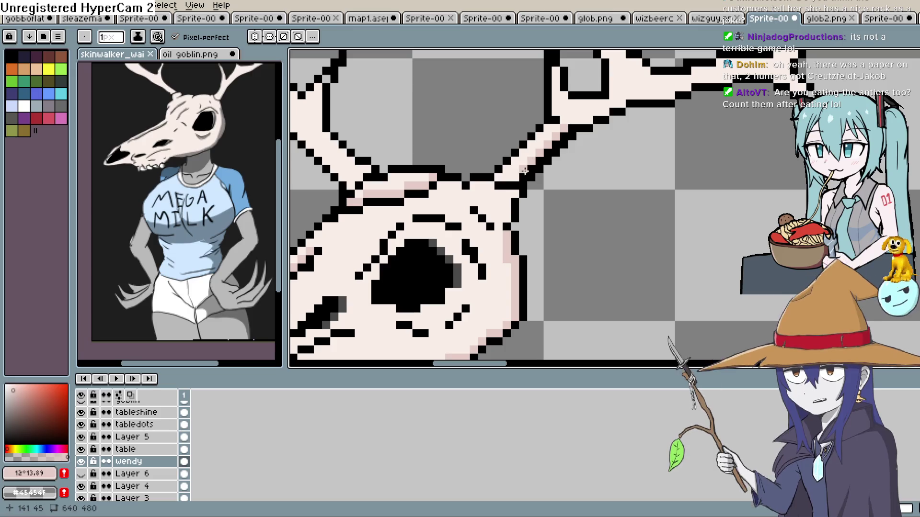
pyautogui.press('space')
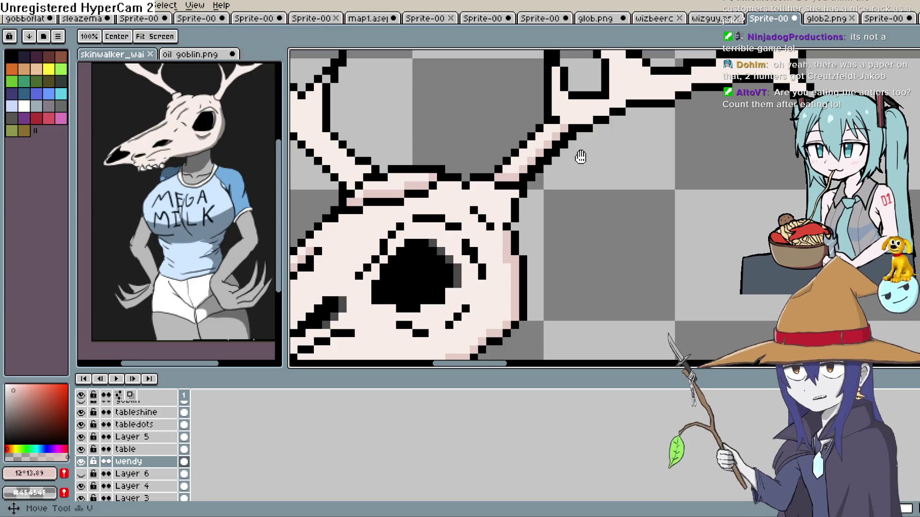
pyautogui.moveTo(580, 157); pyautogui.dragTo(531, 186)
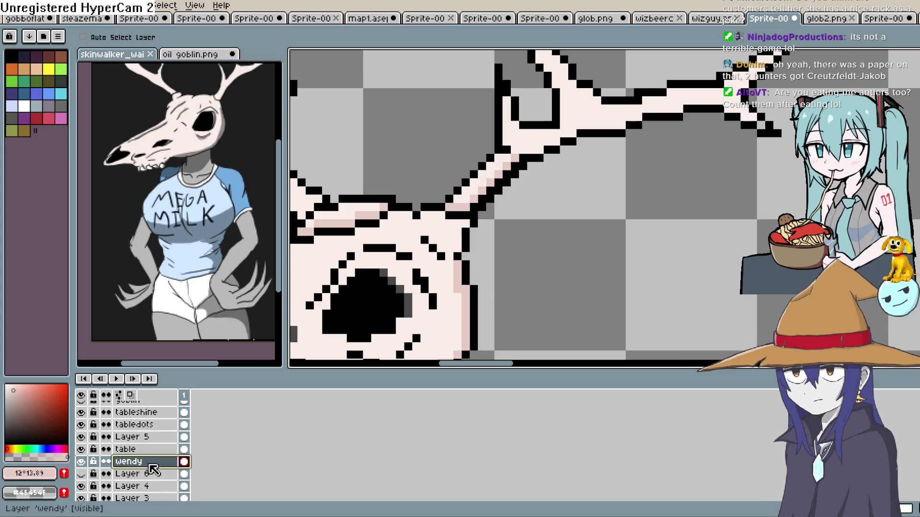
pyautogui.press('b')
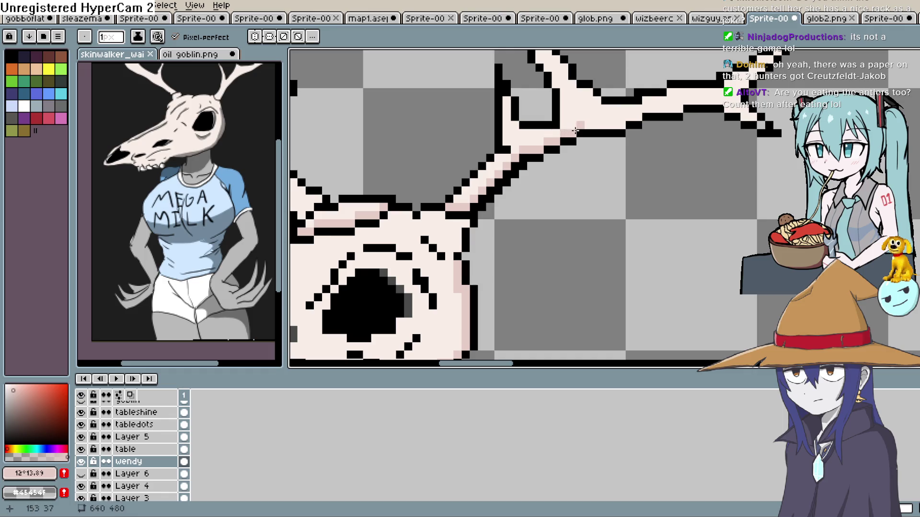
pyautogui.moveTo(601, 120); pyautogui.dragTo(568, 158)
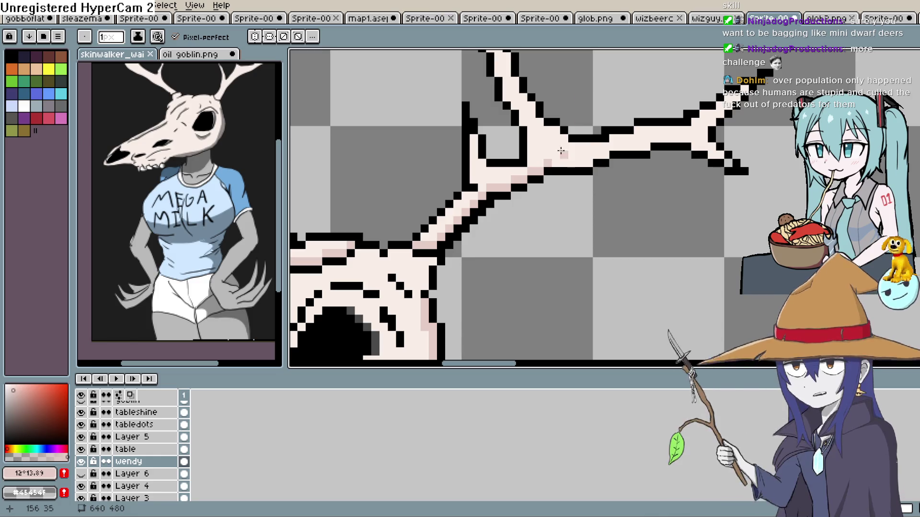
pyautogui.moveTo(546, 164); pyautogui.dragTo(592, 164)
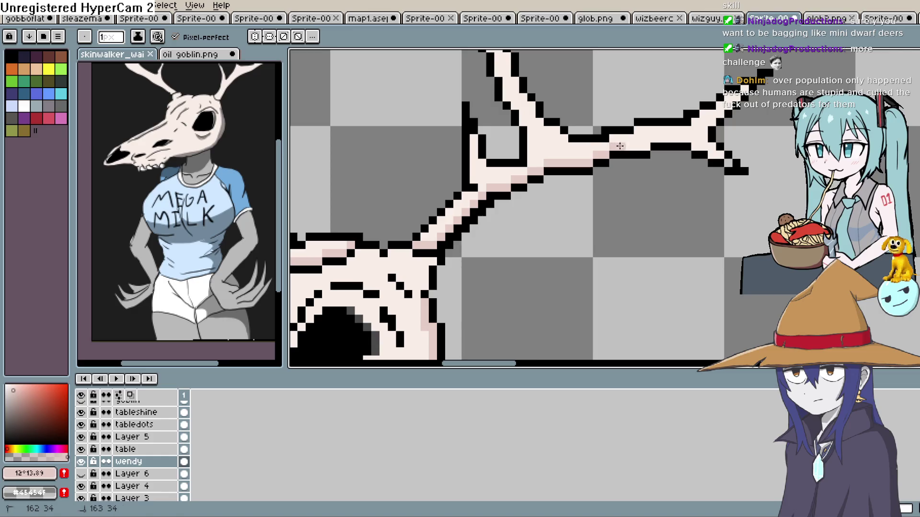
pyautogui.click(700, 146)
pyautogui.click(719, 147)
pyautogui.click(724, 154)
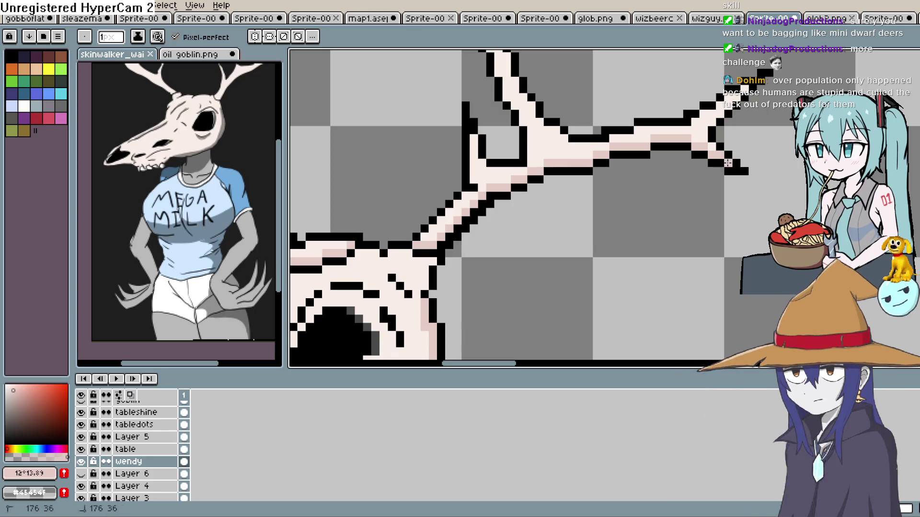
pyautogui.moveTo(728, 163); pyautogui.dragTo(712, 178)
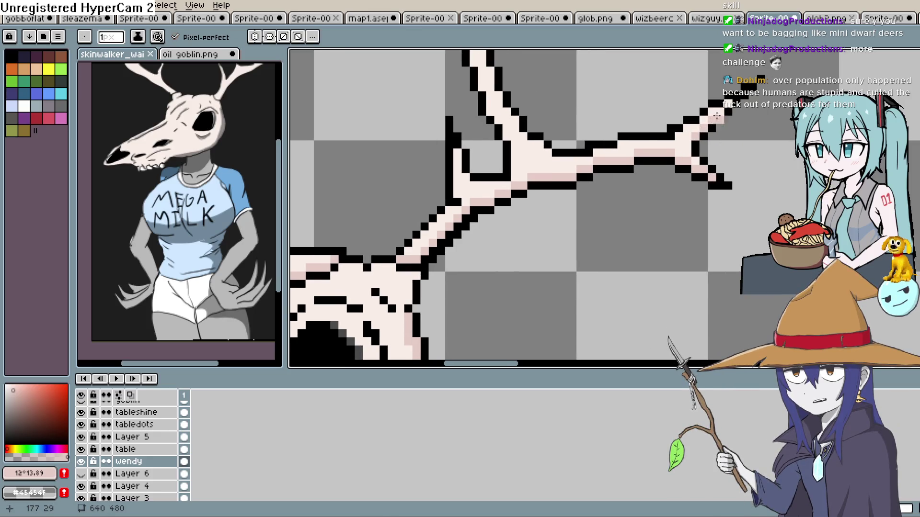
pyautogui.moveTo(686, 84); pyautogui.dragTo(670, 174)
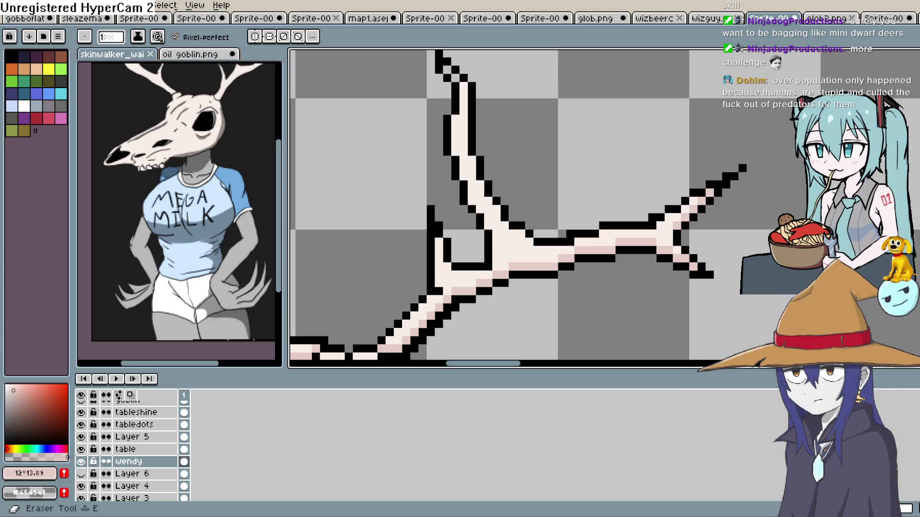
# - Reframe the view around both antlers and the skull beneath them
pyautogui.press('i')
pyautogui.press('b')
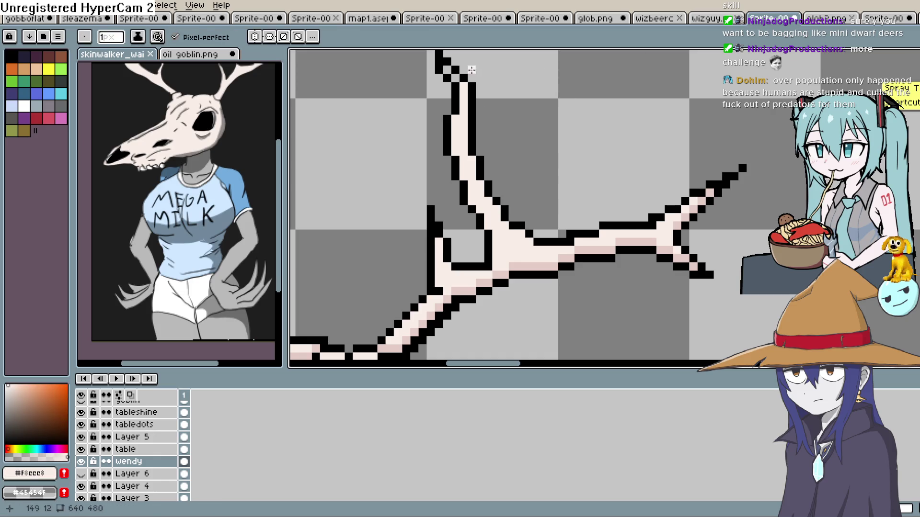
pyautogui.scroll(-2, 468, 86)
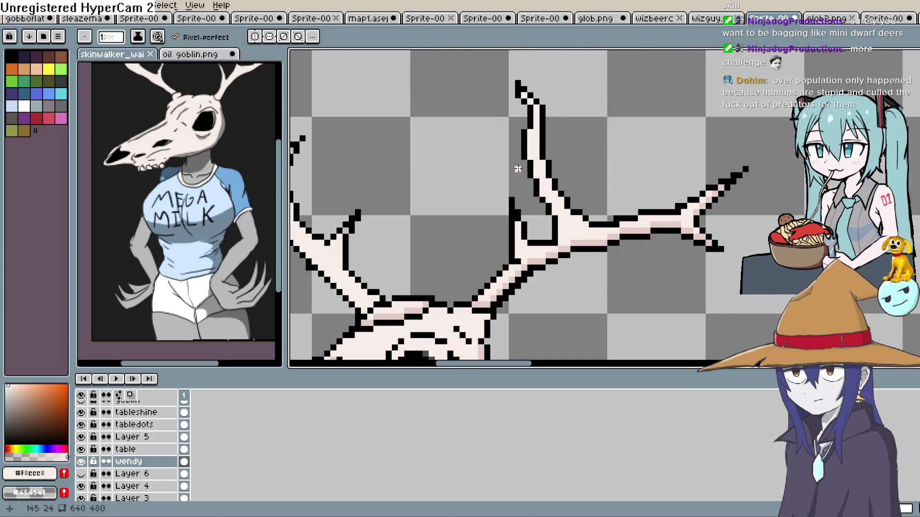
pyautogui.moveTo(517, 169); pyautogui.dragTo(505, 191)
pyautogui.press('b')
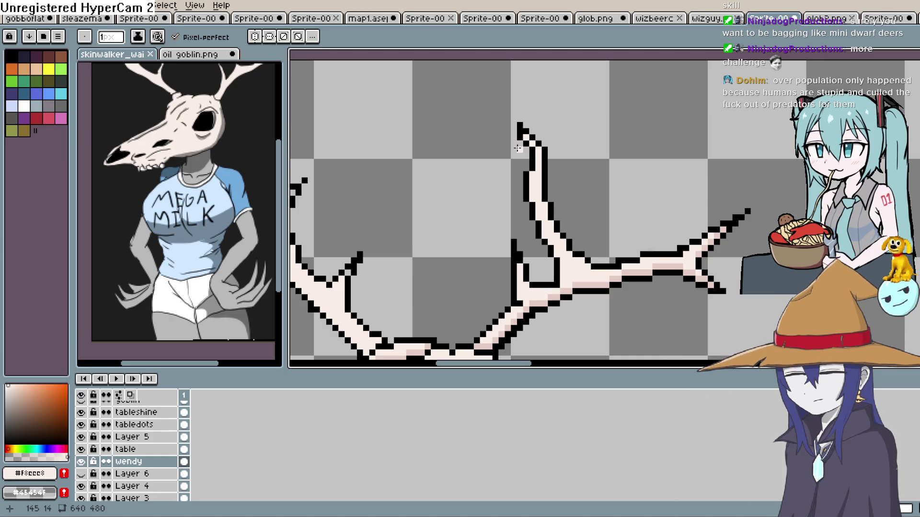
pyautogui.press('h')
pyautogui.moveTo(493, 169)
pyautogui.mouseDown()
pyautogui.moveTo(608, 163)
pyautogui.moveTo(544, 203)
pyautogui.moveTo(512, 183)
pyautogui.moveTo(525, 203)
pyautogui.moveTo(436, 150)
pyautogui.moveTo(456, 165)
pyautogui.mouseUp()
pyautogui.press('b')
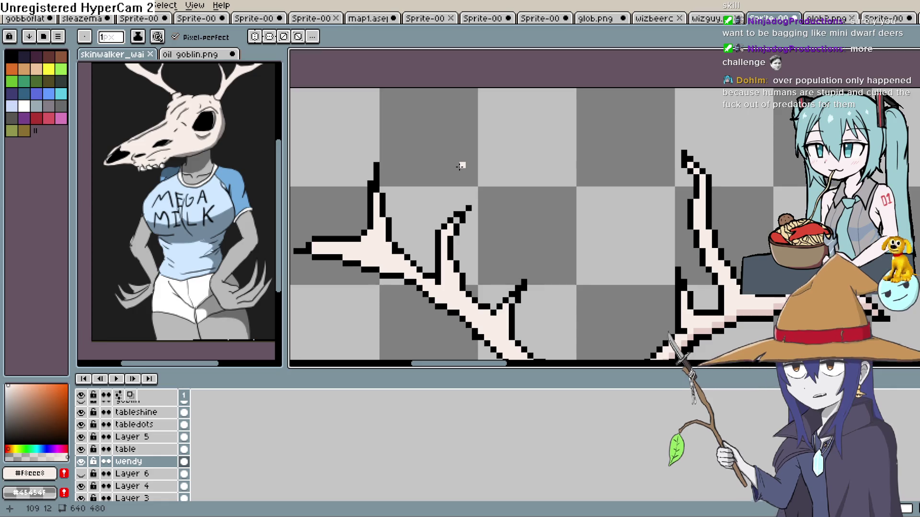
pyautogui.moveTo(737, 204); pyautogui.dragTo(745, 130)
pyautogui.moveTo(534, 288)
pyautogui.mouseDown()
pyautogui.moveTo(577, 214)
pyautogui.moveTo(599, 209)
pyautogui.mouseUp()
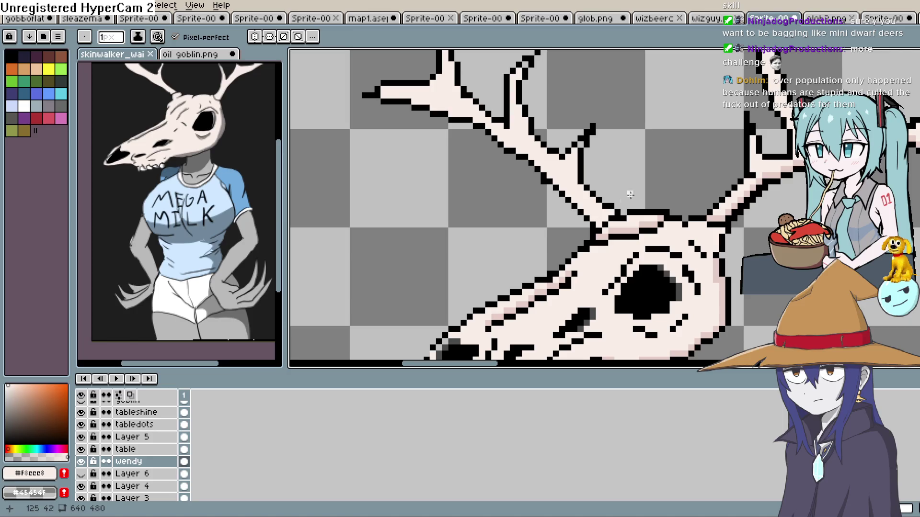
# - Sample the pale pink #e5ccc6 from the skull and pan across the antler base
pyautogui.press('i')
pyautogui.click(777, 173)
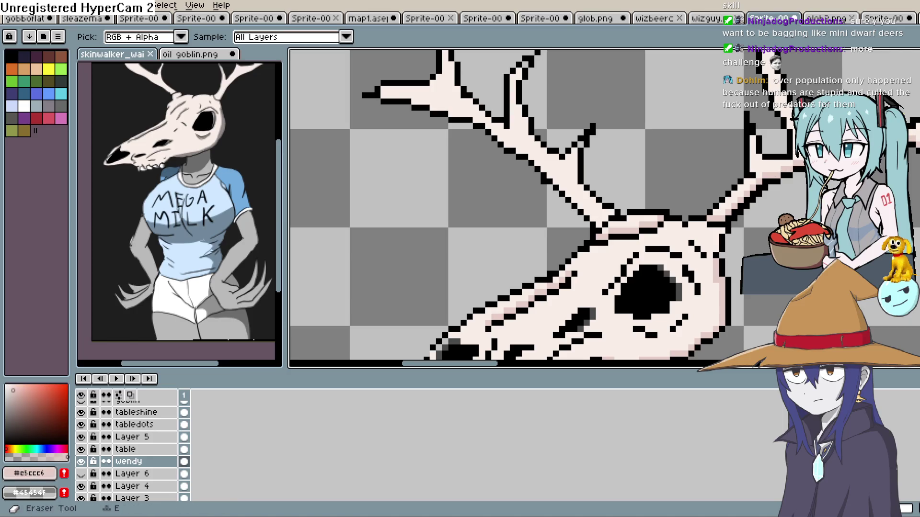
pyautogui.press('b')
pyautogui.scroll(2, 638, 209)
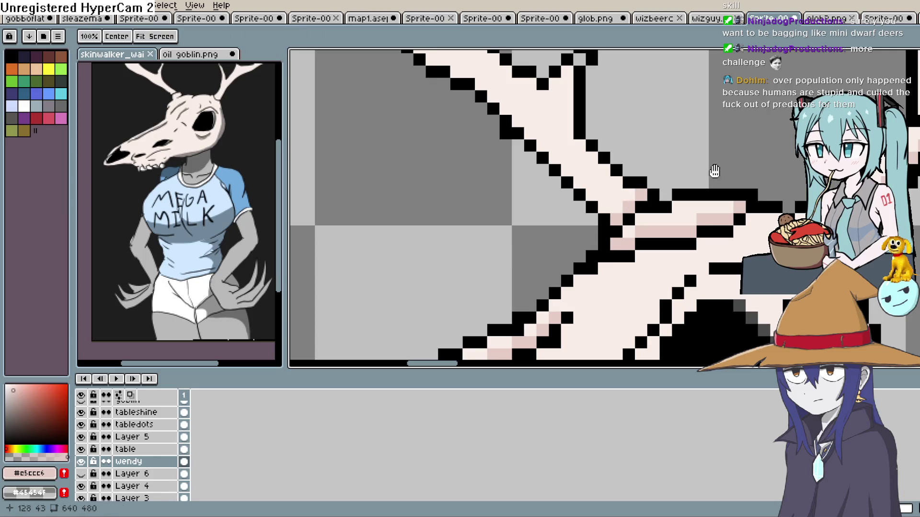
pyautogui.moveTo(669, 186); pyautogui.dragTo(619, 236)
pyautogui.scroll(-5, 569, 170)
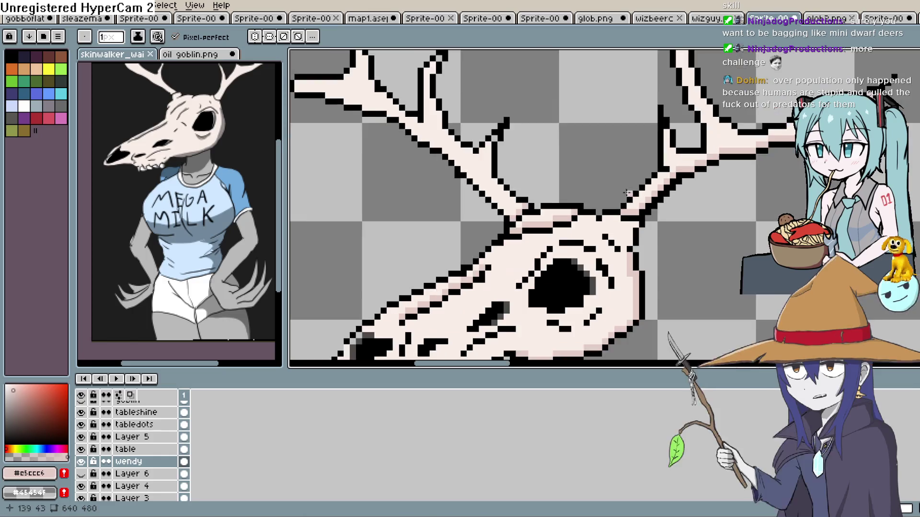
pyautogui.moveTo(612, 197)
pyautogui.mouseDown()
pyautogui.moveTo(593, 181)
pyautogui.moveTo(577, 219)
pyautogui.moveTo(563, 178)
pyautogui.moveTo(576, 157)
pyautogui.mouseUp()
pyautogui.scroll(-2, 578, 216)
pyautogui.scroll(1, 579, 221)
pyautogui.press('b')
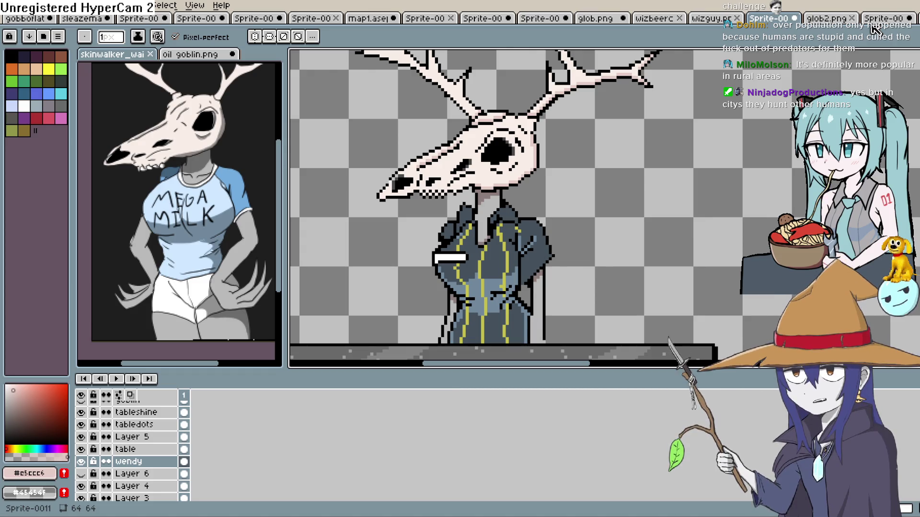
# - Zoom and pan to frame the shopkeeper's skull and antlers
pyautogui.scroll(-3, 527, 173)
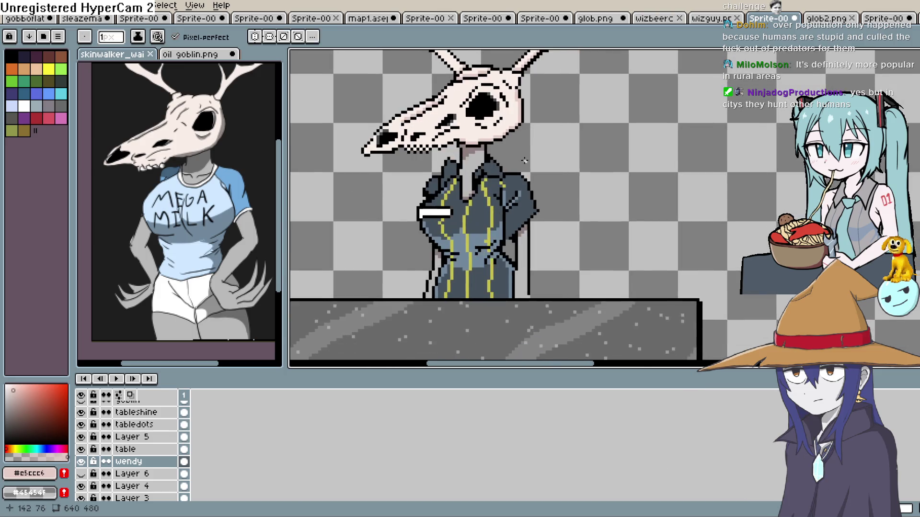
pyautogui.moveTo(526, 169)
pyautogui.mouseDown()
pyautogui.moveTo(512, 186)
pyautogui.moveTo(514, 180)
pyautogui.moveTo(528, 197)
pyautogui.mouseUp()
pyautogui.scroll(1, 514, 179)
pyautogui.scroll(2, 528, 197)
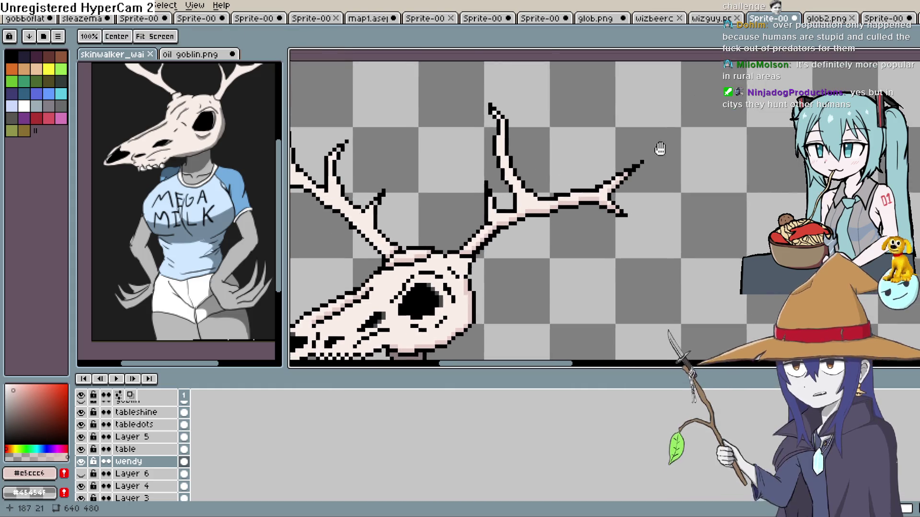
pyautogui.moveTo(661, 148); pyautogui.dragTo(763, 110)
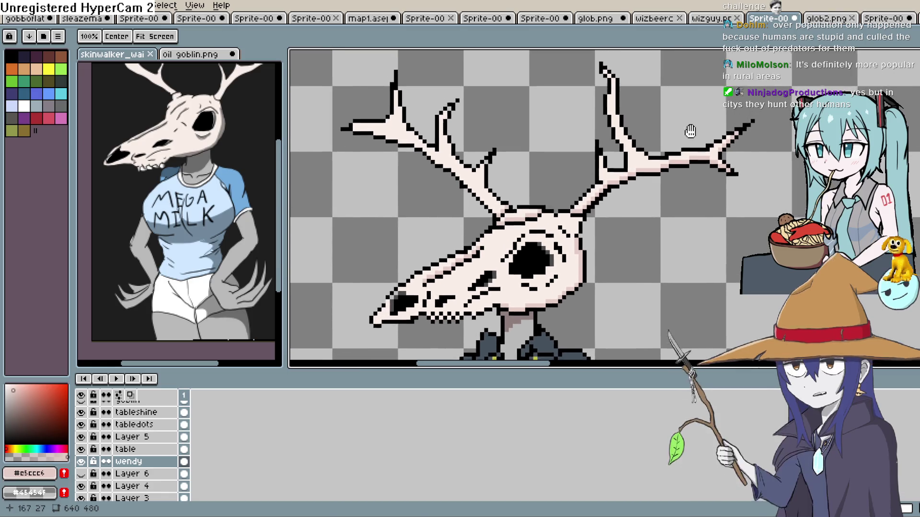
pyautogui.moveTo(653, 123); pyautogui.dragTo(625, 145)
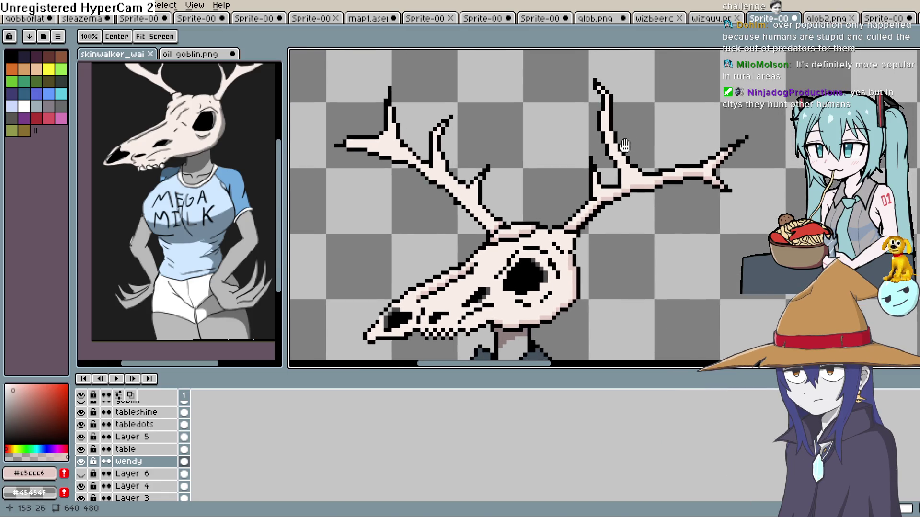
pyautogui.scroll(2, 607, 128)
pyautogui.press('b')
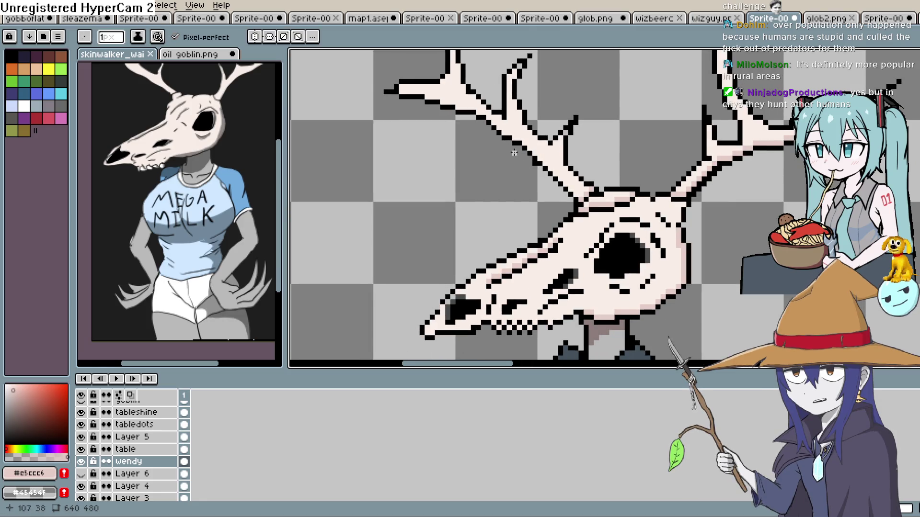
pyautogui.scroll(-4, 579, 115)
pyautogui.press('h')
pyautogui.moveTo(661, 149); pyautogui.dragTo(525, 161)
pyautogui.scroll(5, 489, 165)
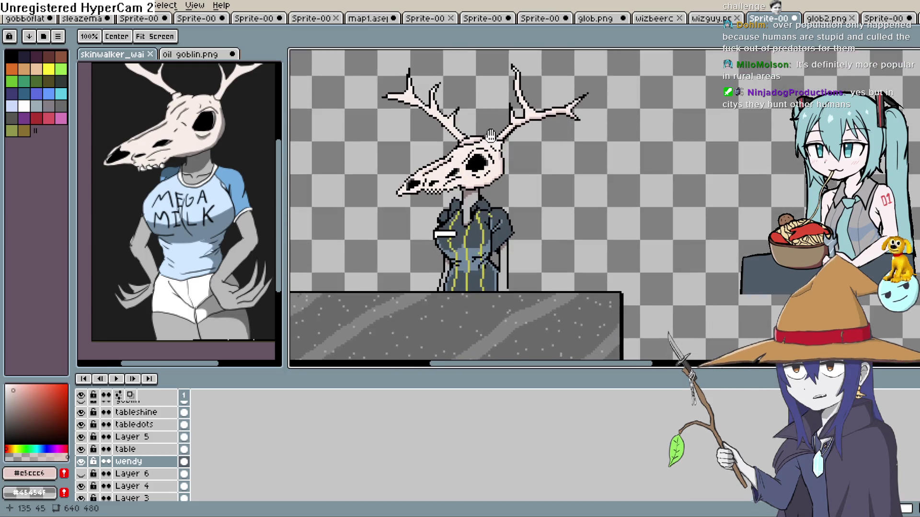
pyautogui.press('b')
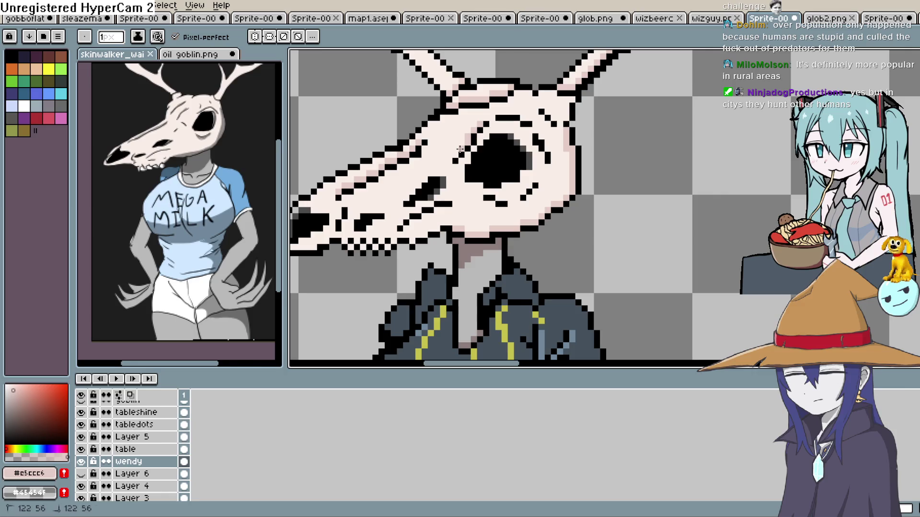
# - Paint two light pink pixels under the skull's jaw, then zoom out to the counter scene
pyautogui.moveTo(462, 176); pyautogui.dragTo(510, 132)
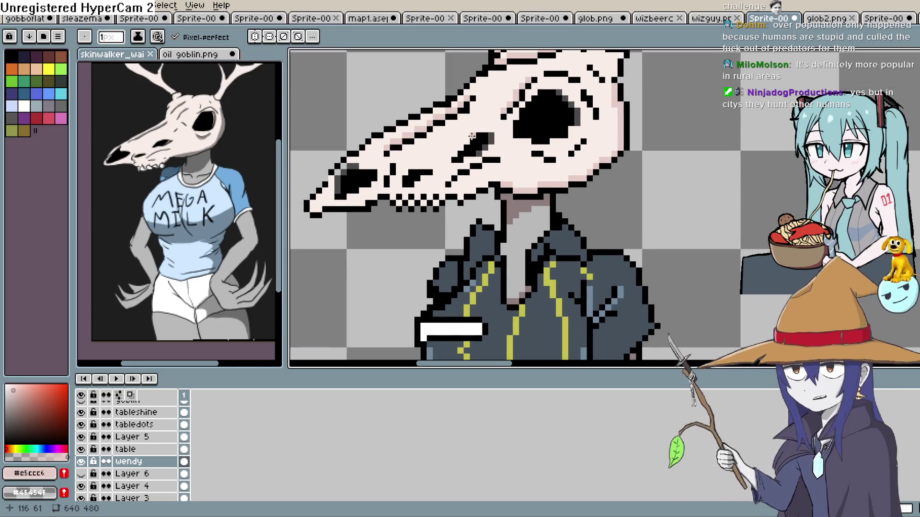
pyautogui.moveTo(404, 180); pyautogui.dragTo(437, 160)
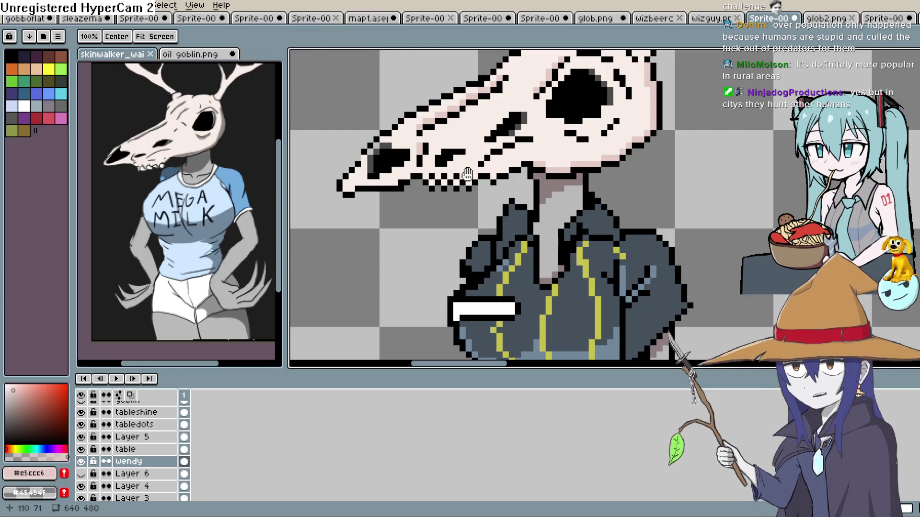
pyautogui.scroll(3, 445, 148)
pyautogui.click(409, 165)
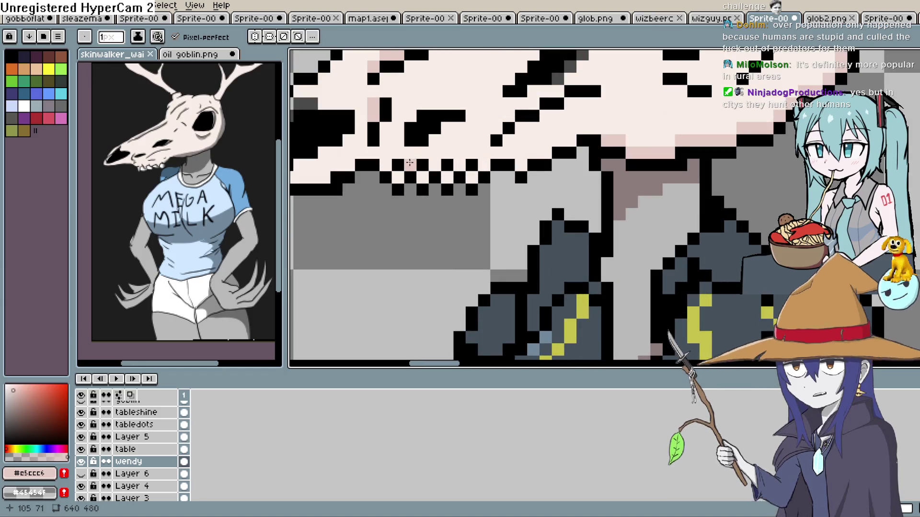
pyautogui.click(388, 155)
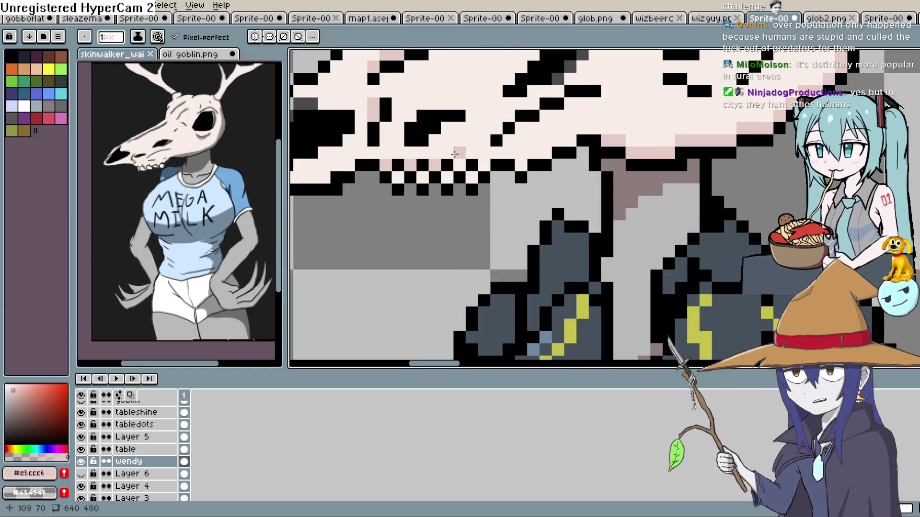
pyautogui.moveTo(467, 161); pyautogui.dragTo(435, 153)
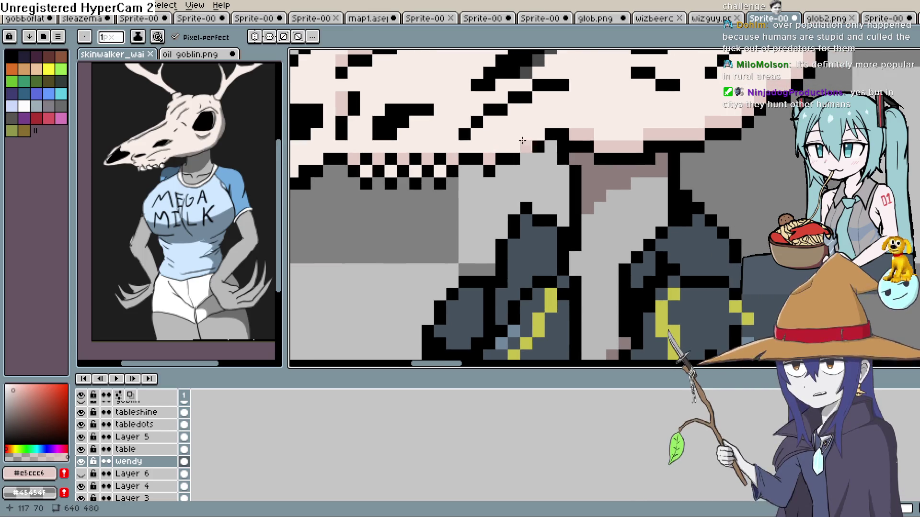
pyautogui.scroll(-5, 511, 148)
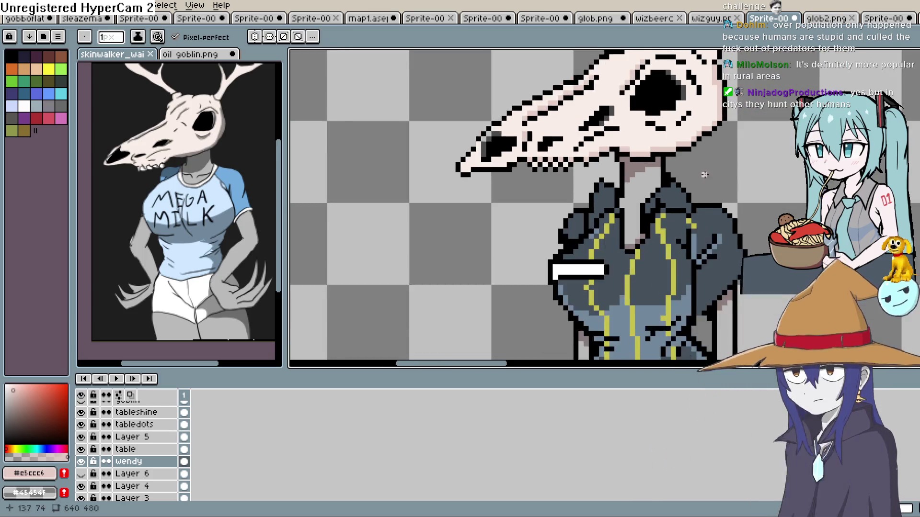
pyautogui.moveTo(751, 166); pyautogui.dragTo(689, 137)
pyautogui.scroll(-2, 689, 137)
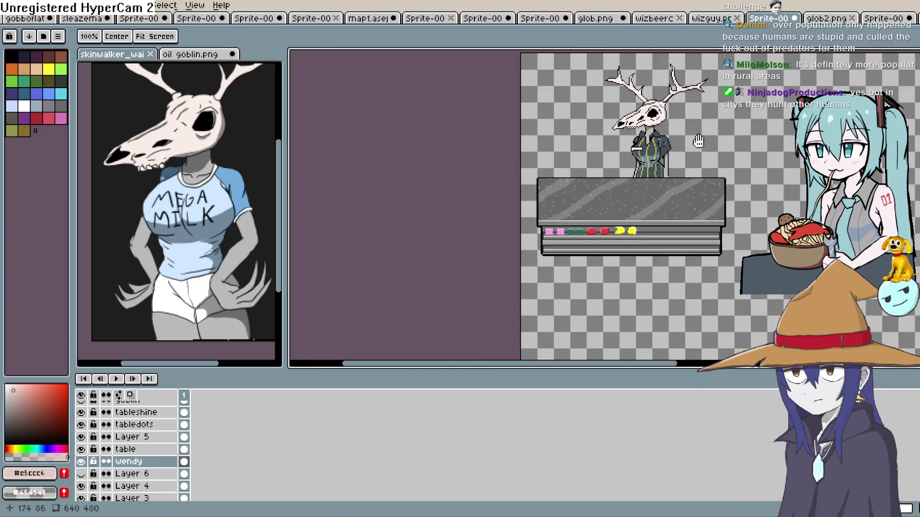
# - Flip the wendy layer horizontally so the shopkeeper faces right
pyautogui.scroll(2, 680, 144)
pyautogui.moveTo(631, 147); pyautogui.dragTo(589, 185)
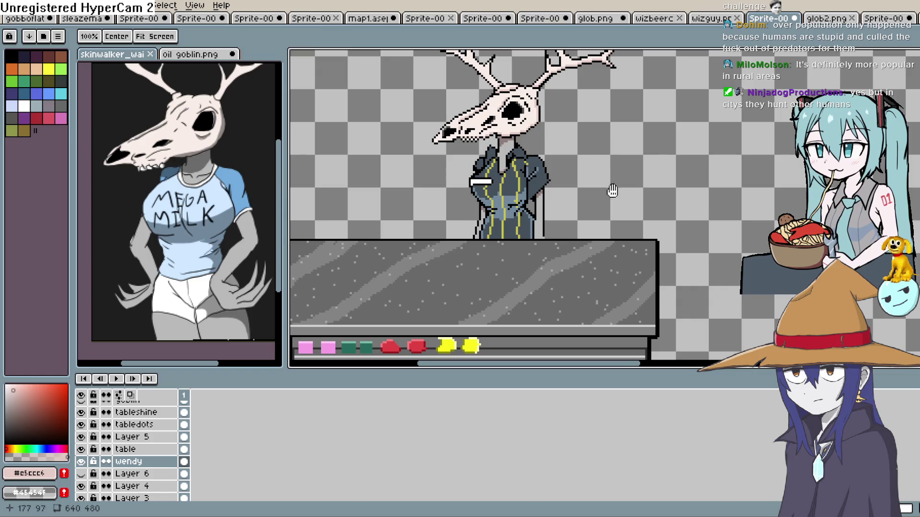
pyautogui.scroll(-2, 611, 191)
pyautogui.scroll(1, 659, 190)
pyautogui.scroll(-1, 622, 188)
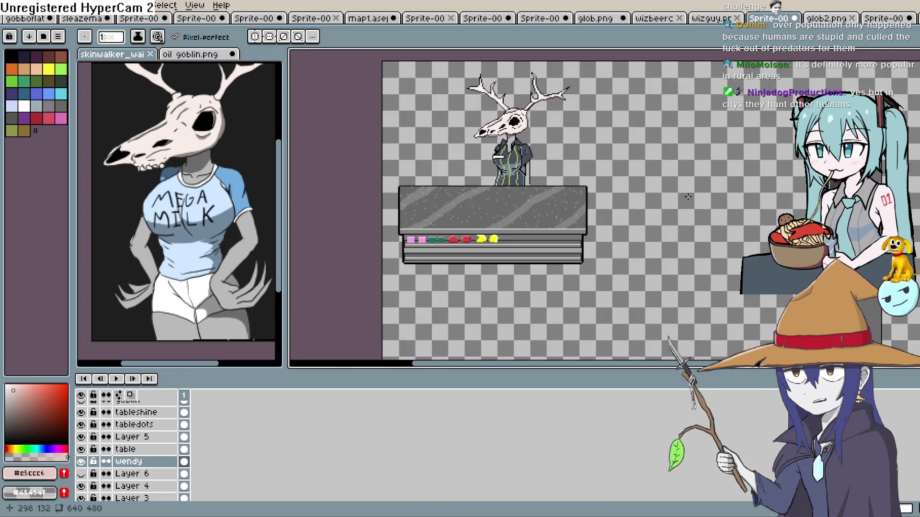
pyautogui.scroll(1, 587, 187)
pyautogui.scroll(-1, 587, 191)
pyautogui.click(62, 7)
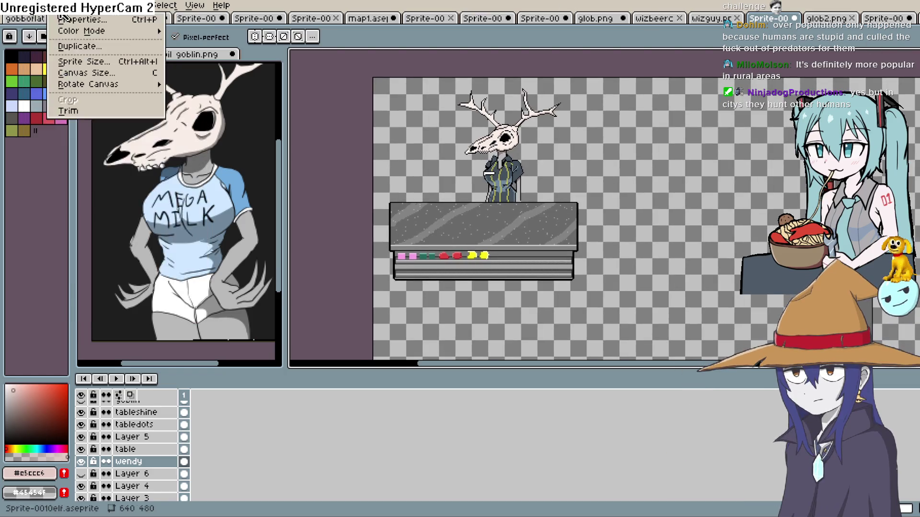
pyautogui.moveTo(42, 9)
pyautogui.click(88, 168)
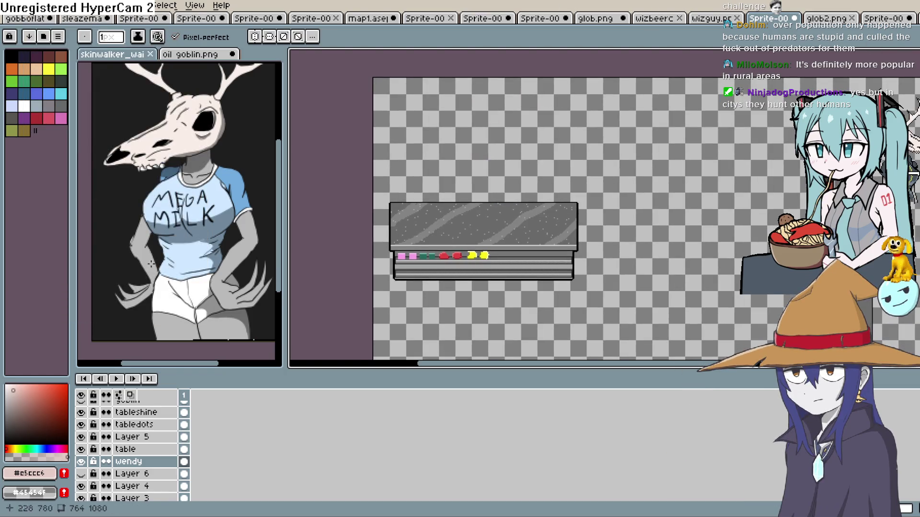
# - Select the mirrored shopkeeper and move her back behind the grey counter
pyautogui.hscroll(5, 623, 216)
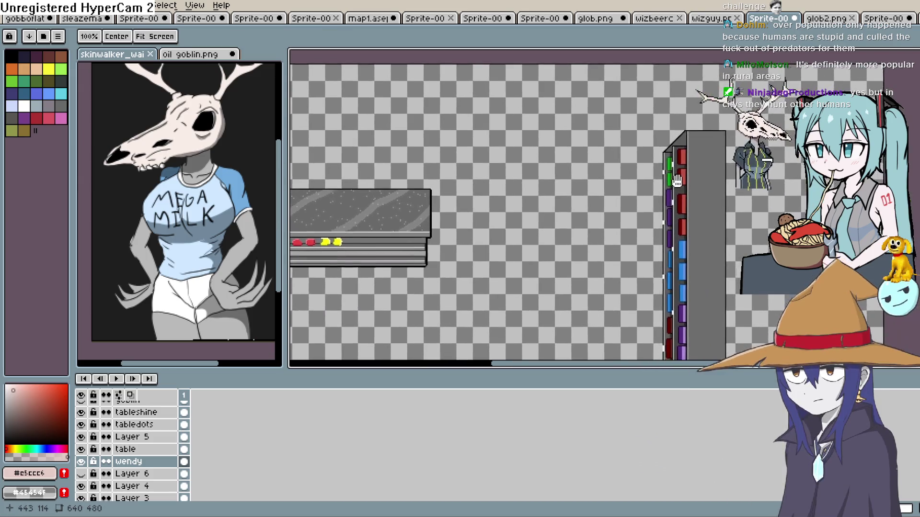
pyautogui.press('m')
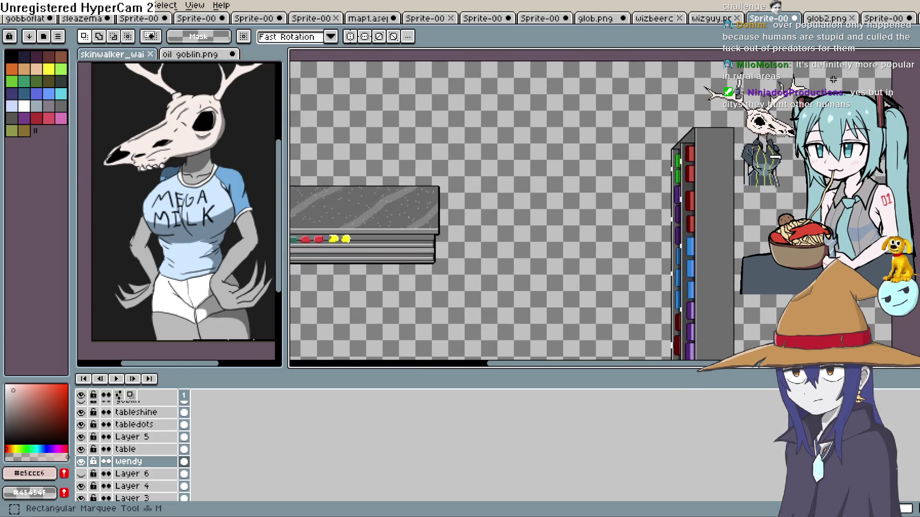
pyautogui.moveTo(840, 74); pyautogui.dragTo(675, 203)
pyautogui.moveTo(762, 168)
pyautogui.mouseDown()
pyautogui.moveTo(338, 170)
pyautogui.moveTo(357, 173)
pyautogui.mouseUp()
pyautogui.hotkey('ctrl', 'd')
pyautogui.scroll(-2, 496, 207)
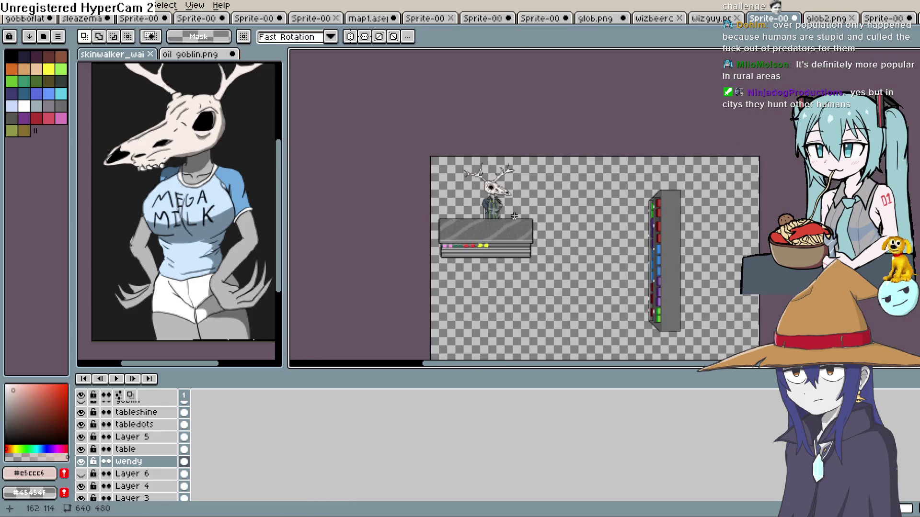
pyautogui.scroll(4, 496, 207)
pyautogui.press('h')
pyautogui.scroll(3, 566, 201)
pyautogui.moveTo(555, 180)
pyautogui.mouseDown()
pyautogui.moveTo(546, 175)
pyautogui.moveTo(556, 180)
pyautogui.moveTo(545, 218)
pyautogui.moveTo(533, 218)
pyautogui.mouseUp()
pyautogui.press('m')
pyautogui.scroll(-2, 540, 210)
pyautogui.scroll(2, 541, 206)
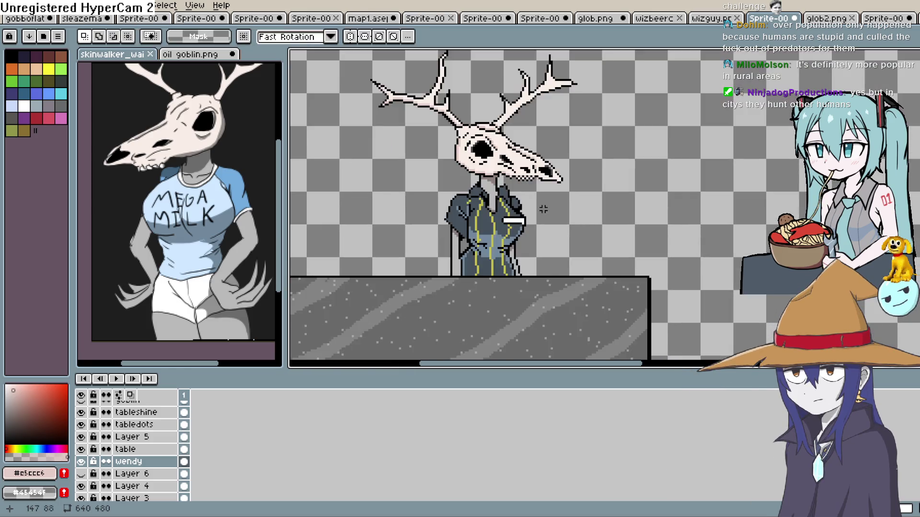
pyautogui.press('h')
pyautogui.moveTo(538, 206); pyautogui.dragTo(534, 218)
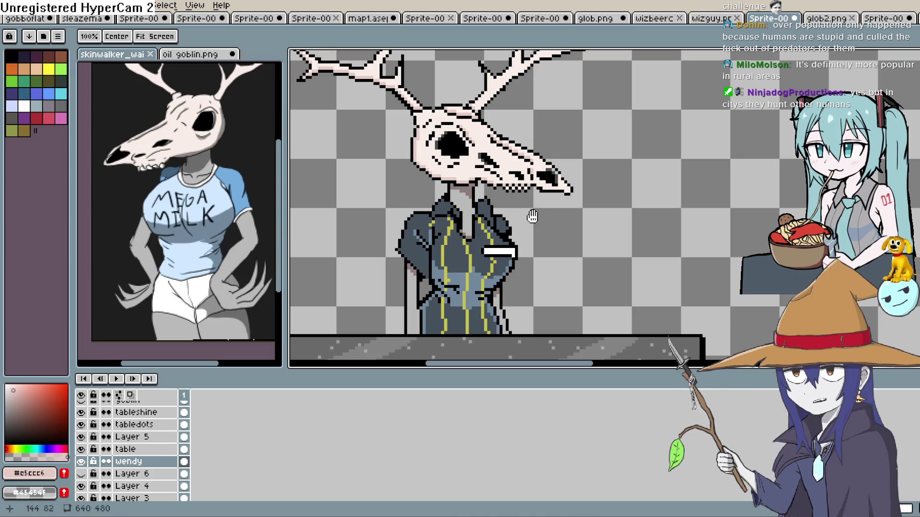
pyautogui.press('m')
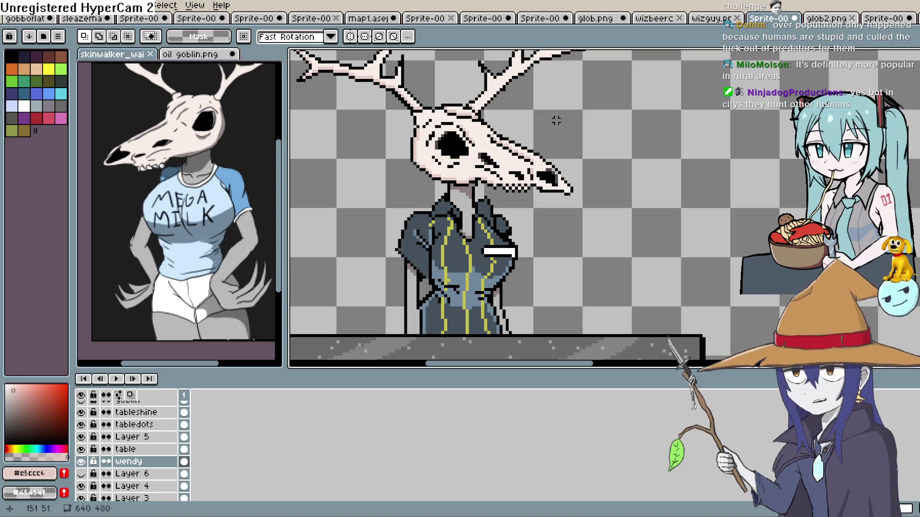
pyautogui.moveTo(510, 200); pyautogui.dragTo(546, 186)
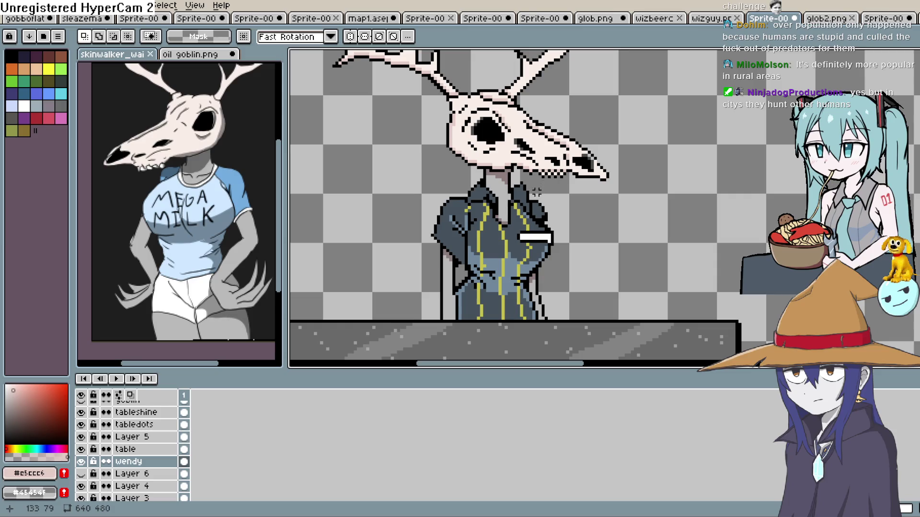
pyautogui.scroll(-1, 533, 191)
pyautogui.scroll(1, 533, 191)
pyautogui.scroll(1, 534, 192)
pyautogui.moveTo(533, 196)
pyautogui.mouseDown()
pyautogui.moveTo(522, 219)
pyautogui.moveTo(474, 238)
pyautogui.moveTo(504, 226)
pyautogui.mouseUp()
pyautogui.scroll(-1, 522, 220)
pyautogui.scroll(-1, 474, 238)
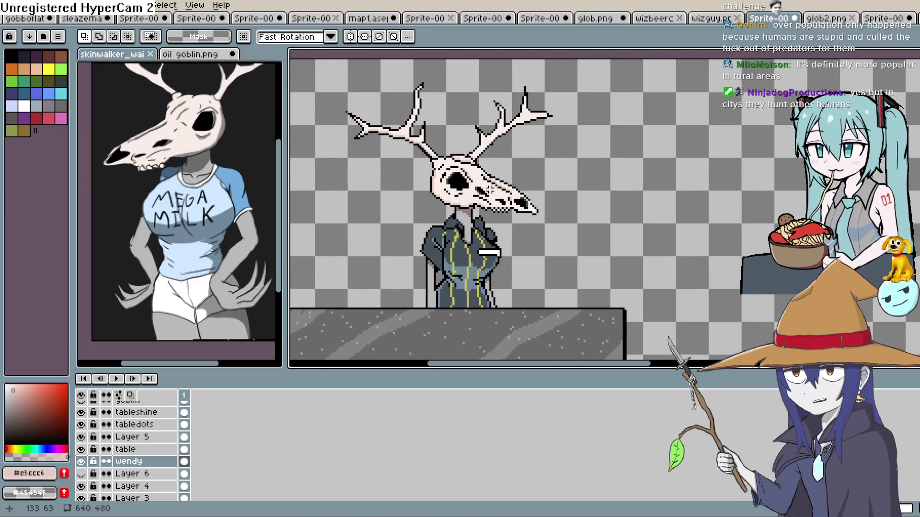
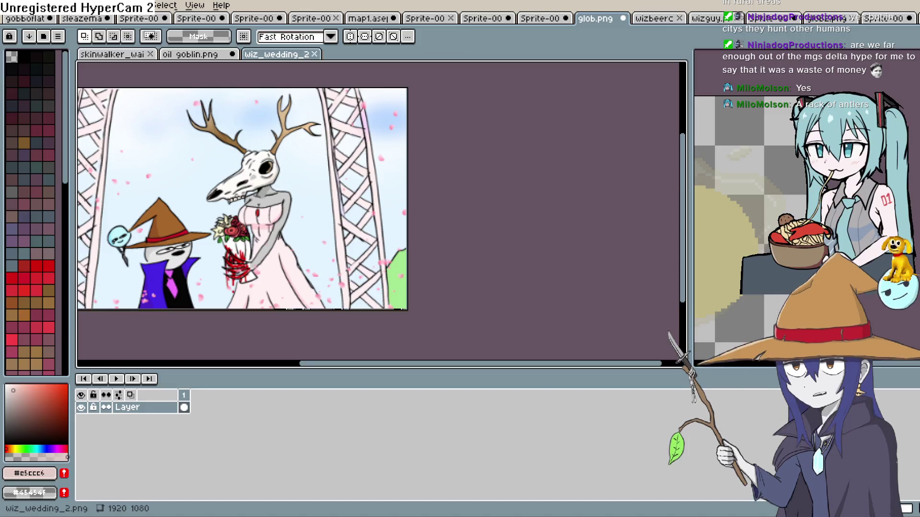
# - Pan and zoom wiz_wedding_2 until the whole wedding illustration is in view
pyautogui.moveTo(206, 187); pyautogui.dragTo(325, 181)
pyautogui.scroll(5, 382, 247)
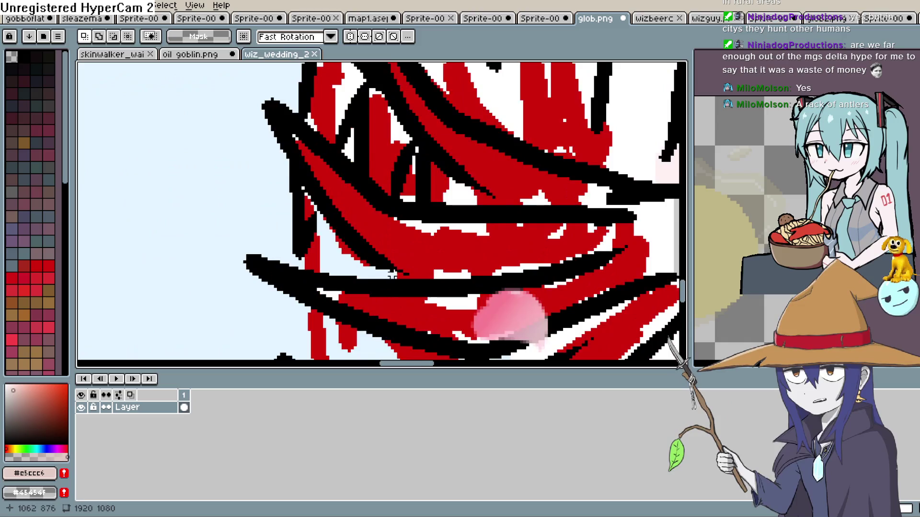
pyautogui.scroll(-5, 310, 219)
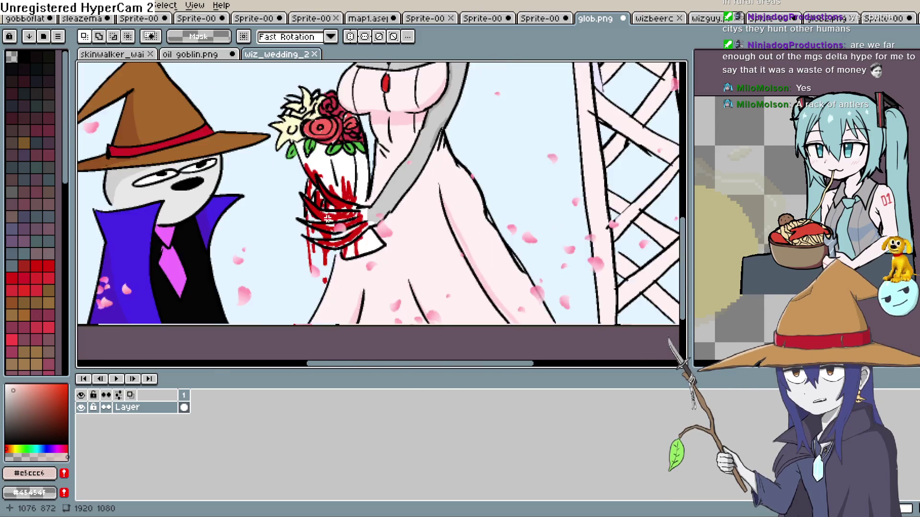
pyautogui.moveTo(301, 242); pyautogui.dragTo(297, 243)
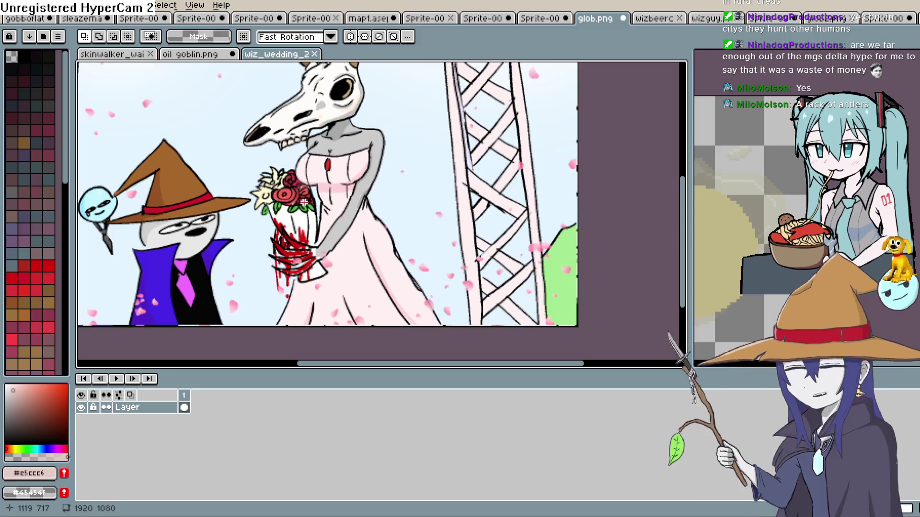
pyautogui.scroll(-1, 302, 202)
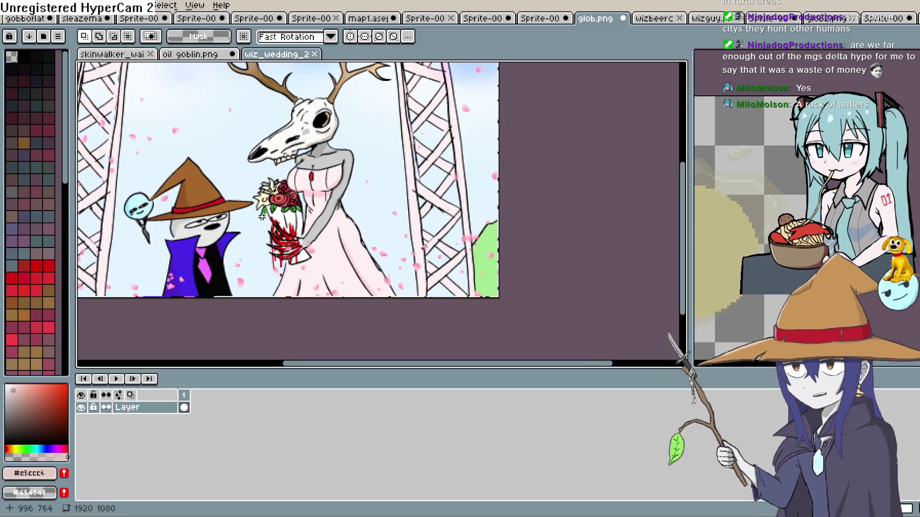
pyautogui.scroll(1, 268, 239)
pyautogui.moveTo(246, 238)
pyautogui.mouseDown()
pyautogui.moveTo(288, 289)
pyautogui.moveTo(339, 298)
pyautogui.mouseUp()
pyautogui.scroll(1, 288, 289)
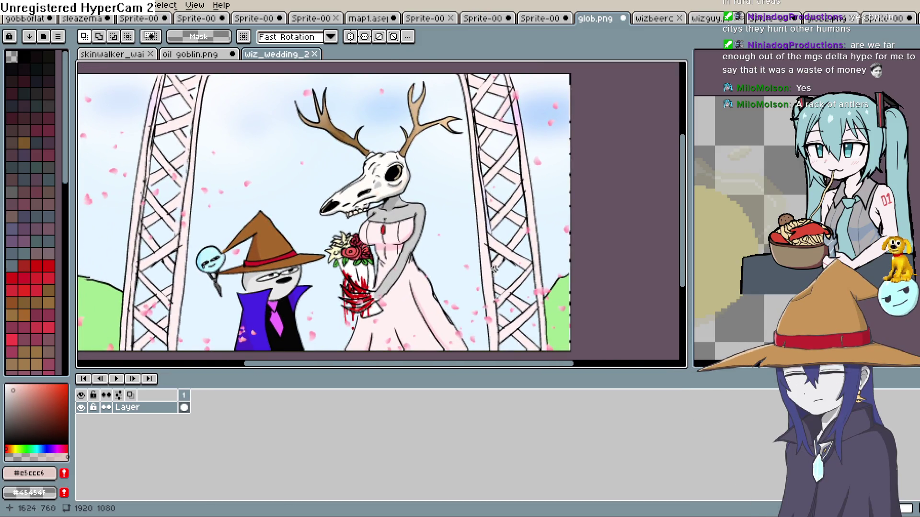
# - Drag the editor splitter left to widen the glob.png pane
pyautogui.moveTo(692, 228); pyautogui.dragTo(575, 242)
pyautogui.moveTo(444, 226); pyautogui.dragTo(408, 231)
pyautogui.moveTo(575, 217); pyautogui.dragTo(448, 218)
pyautogui.moveTo(387, 212); pyautogui.dragTo(340, 215)
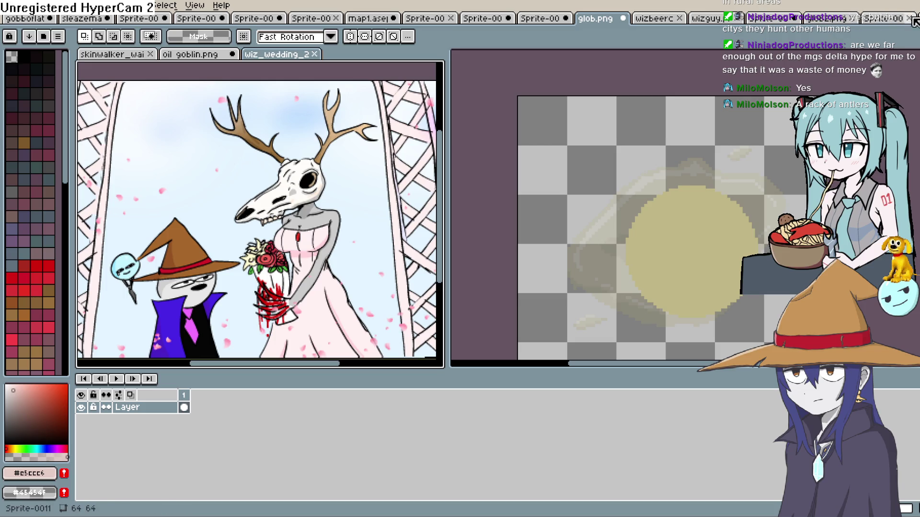
# - Switch through the open sprites to the deer-skull shopkeeper and zoom in on the skull
pyautogui.click(875, 21)
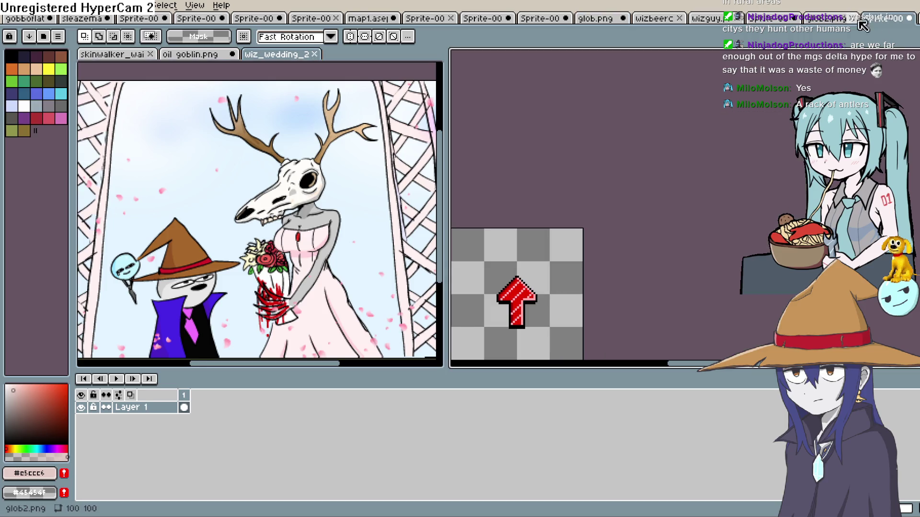
pyautogui.click(827, 21)
pyautogui.click(766, 22)
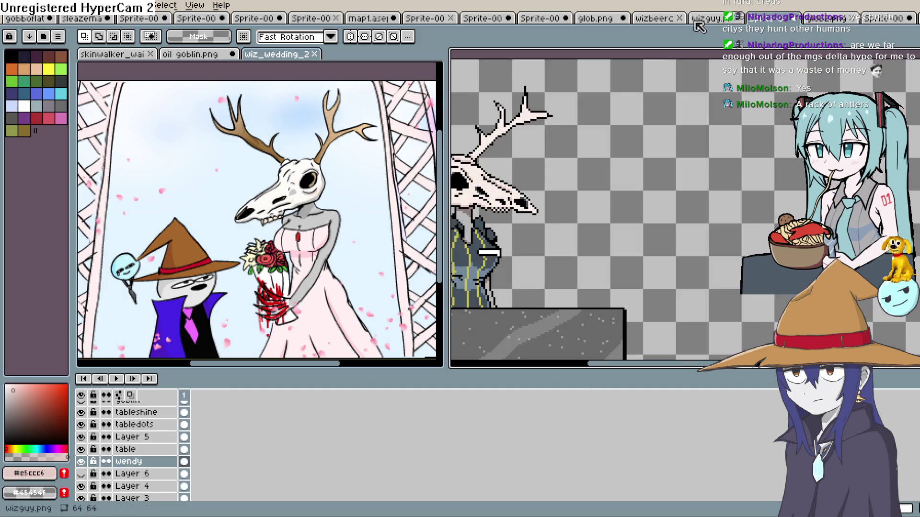
pyautogui.scroll(2, 606, 142)
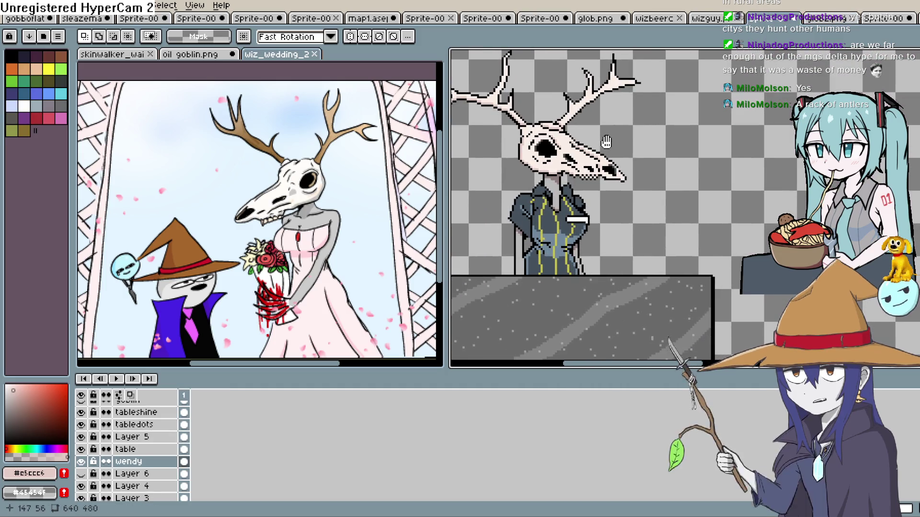
pyautogui.scroll(1, 552, 147)
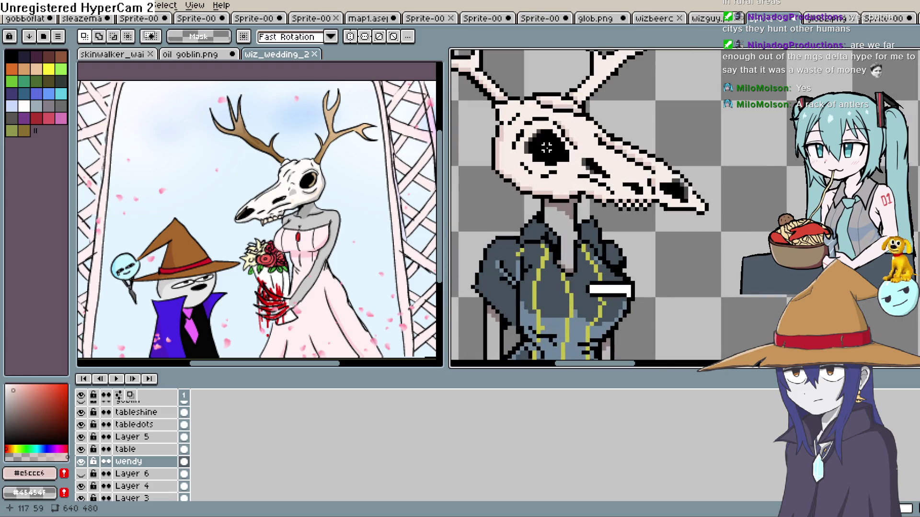
# - Sample a brown from the skull with the Eyedropper and tone it toward greyish brown
pyautogui.press('i')
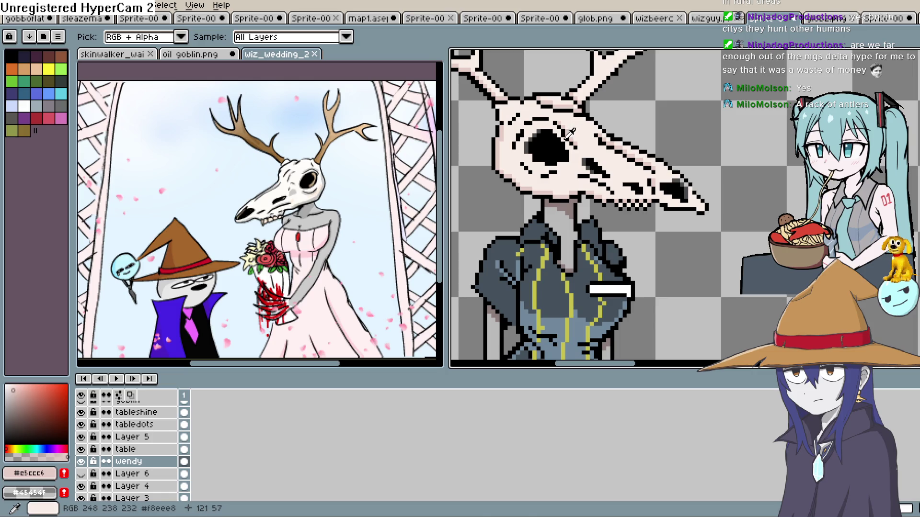
pyautogui.click(596, 115)
pyautogui.click(41, 407)
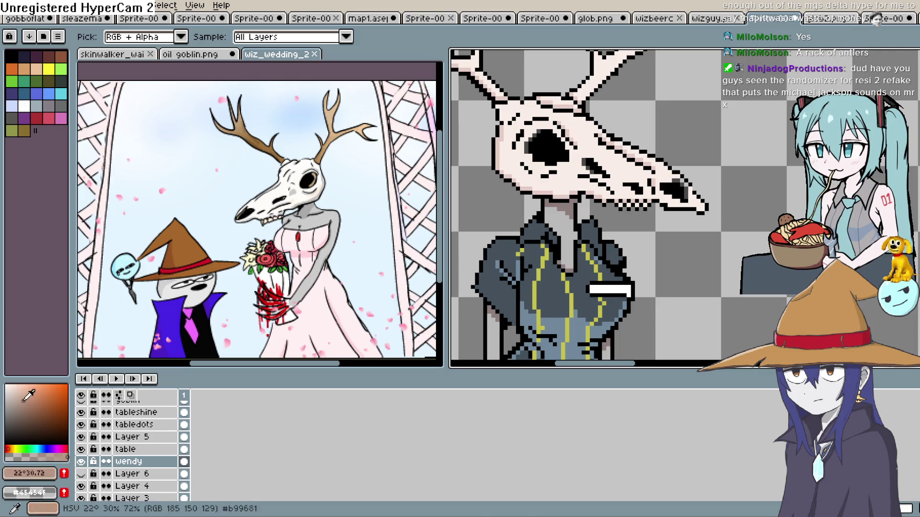
pyautogui.moveTo(41, 408); pyautogui.dragTo(24, 404)
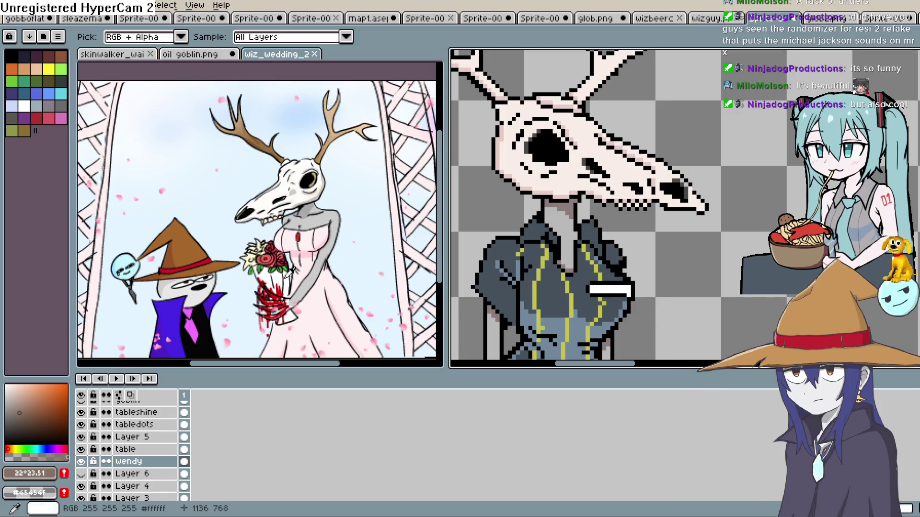
pyautogui.hotkey('ctrl', 'Tab')
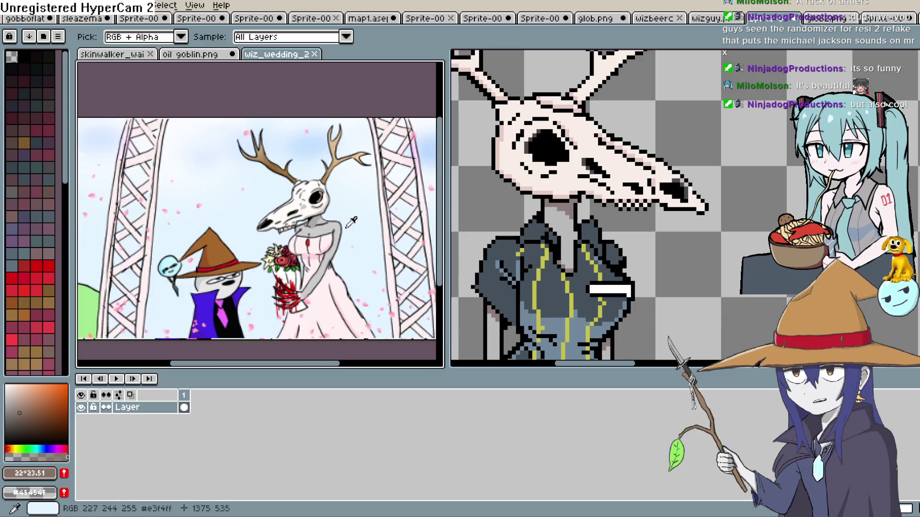
# - With the pencil active, eyedrop the skull's pale bone colour #f8eee8 as the drawing colour
pyautogui.scroll(-2, 350, 224)
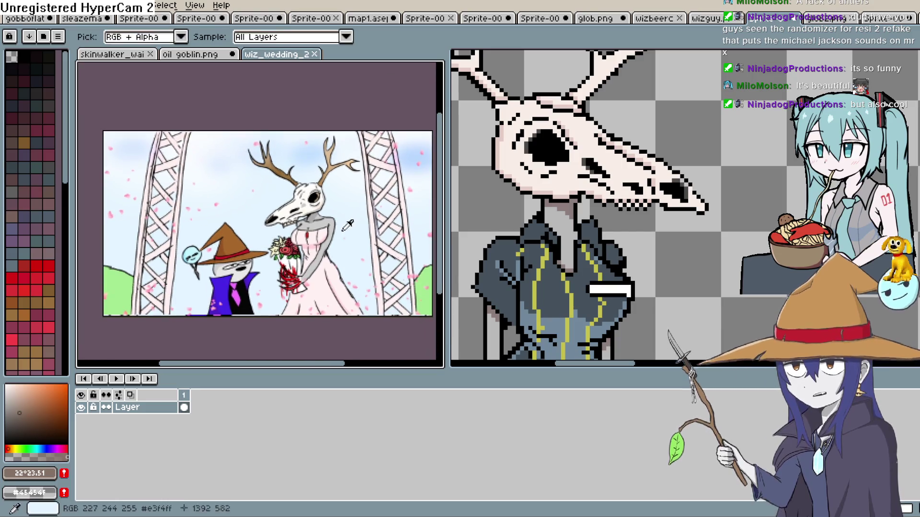
pyautogui.scroll(1, 349, 220)
pyautogui.scroll(-1, 347, 208)
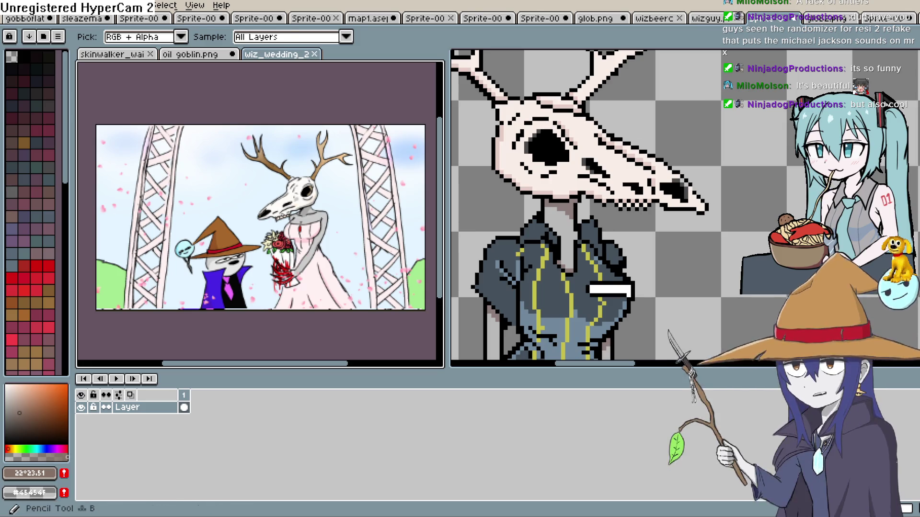
pyautogui.click(901, 102)
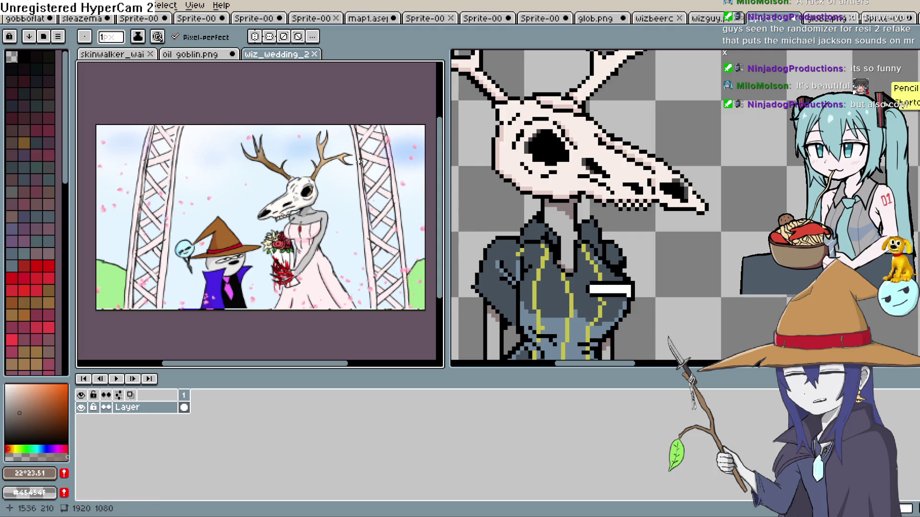
pyautogui.press('i')
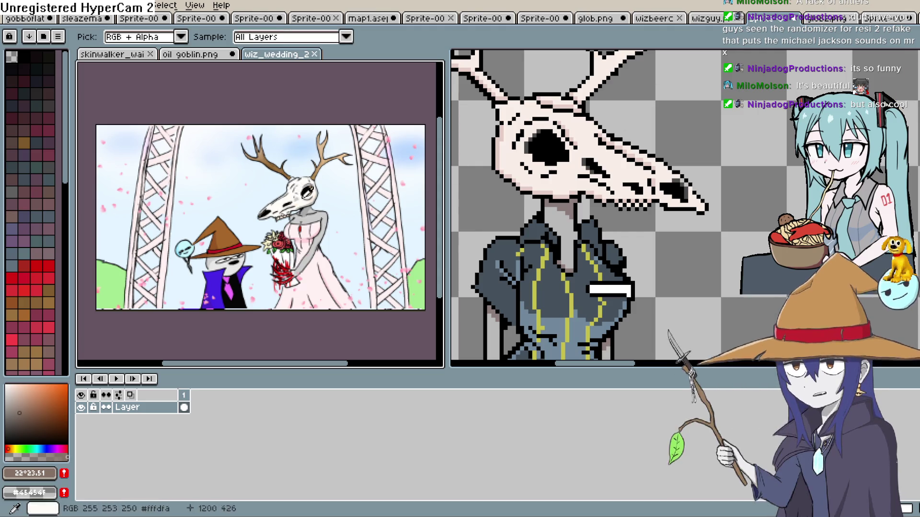
pyautogui.click(543, 170)
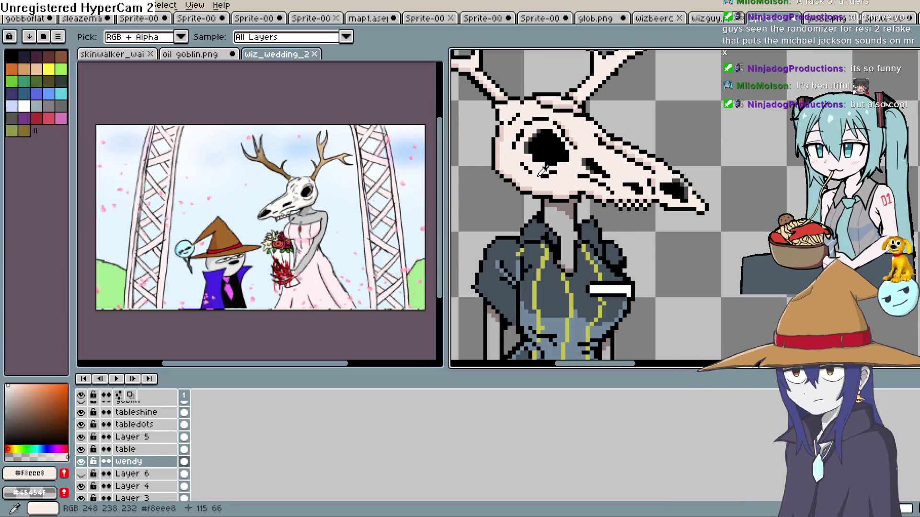
# - Choose a tan shade from the palette for shading the skull
pyautogui.scroll(2, 556, 192)
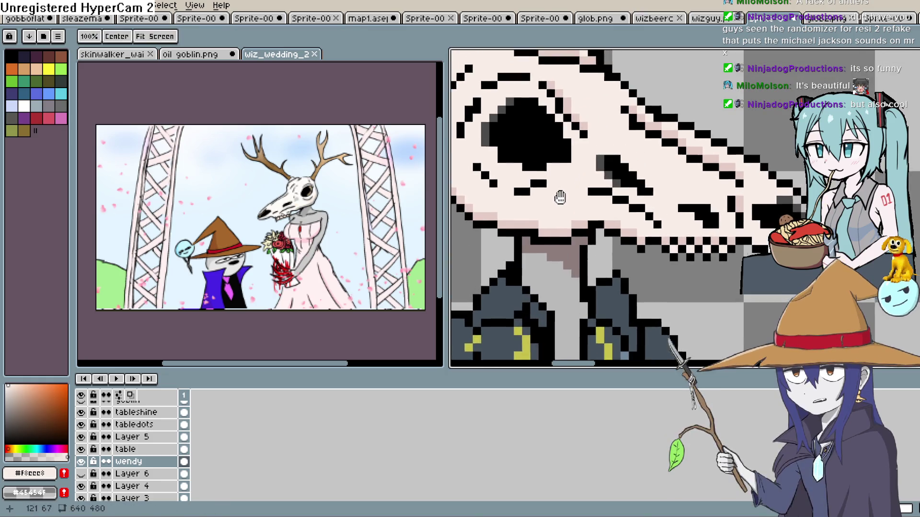
pyautogui.scroll(2, 555, 122)
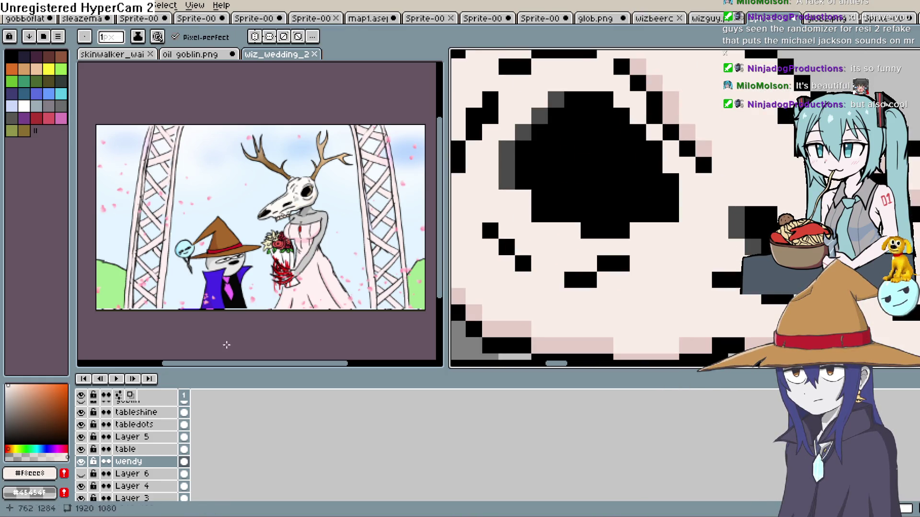
pyautogui.click(27, 400)
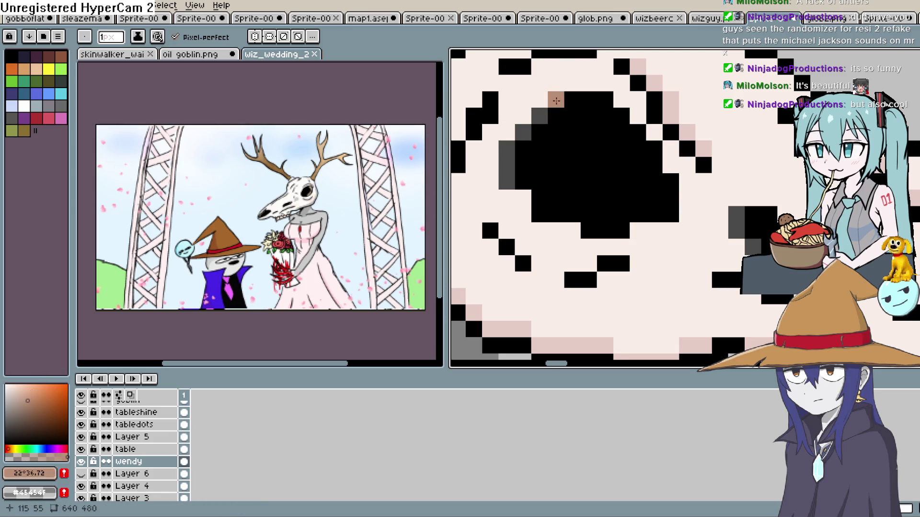
# - Zoom out and pan until the antlered skull, striped coat and grey counter are all visible
pyautogui.scroll(-2, 579, 160)
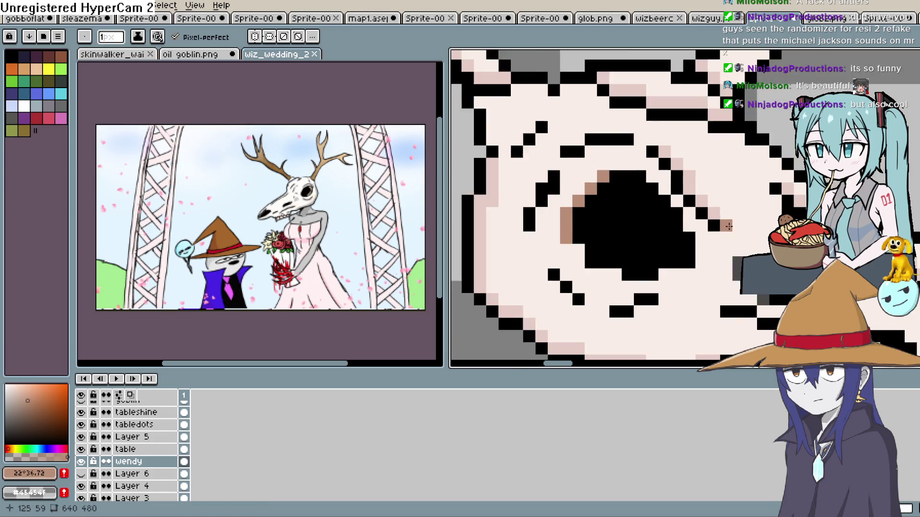
pyautogui.moveTo(803, 311); pyautogui.dragTo(723, 154)
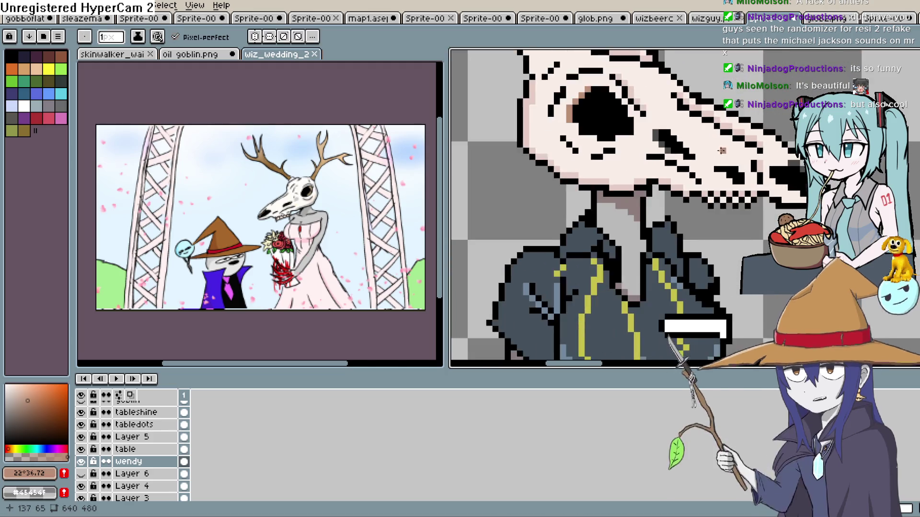
pyautogui.scroll(-2, 659, 139)
pyautogui.scroll(3, 659, 139)
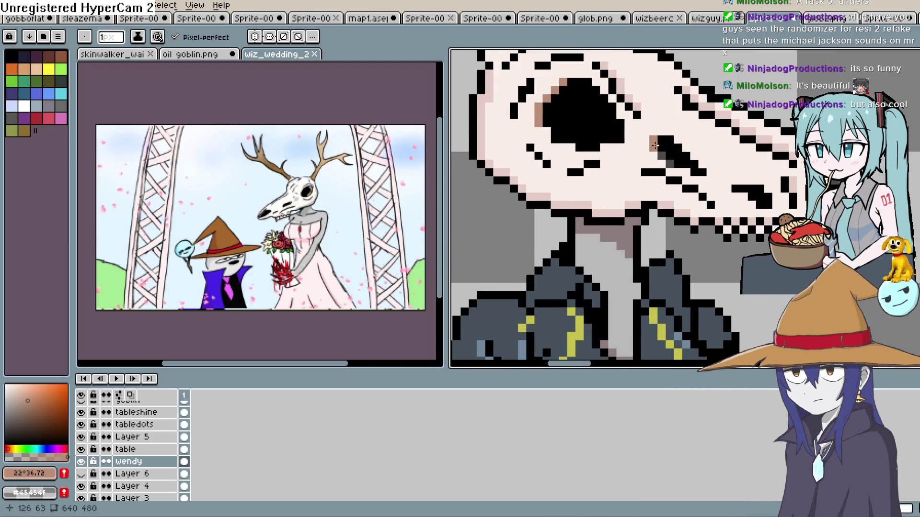
pyautogui.moveTo(709, 157); pyautogui.dragTo(628, 143)
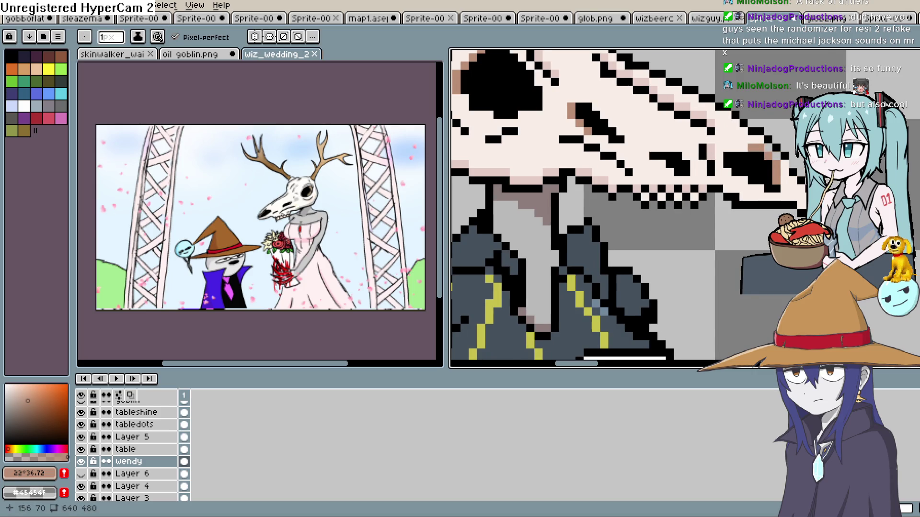
pyautogui.scroll(-3, 589, 206)
pyautogui.scroll(3, 590, 206)
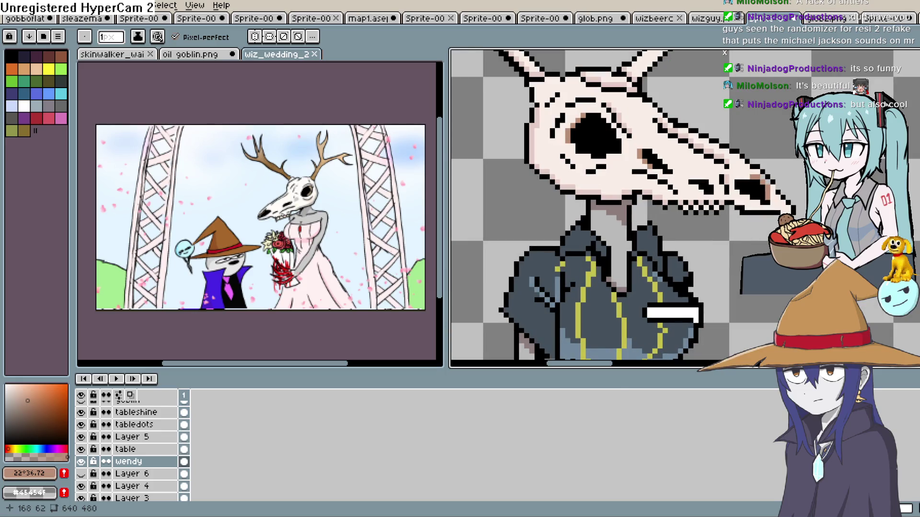
pyautogui.scroll(-2, 799, 167)
pyautogui.scroll(2, 799, 167)
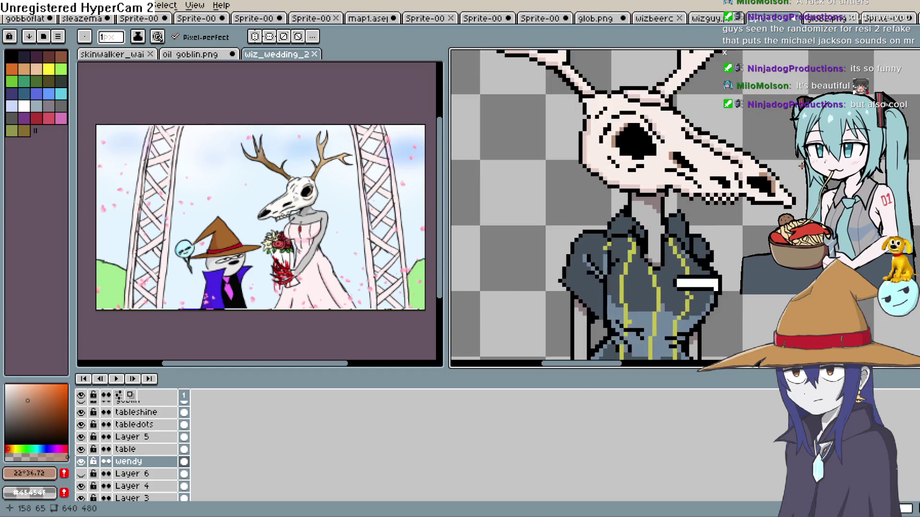
pyautogui.scroll(-3, 799, 166)
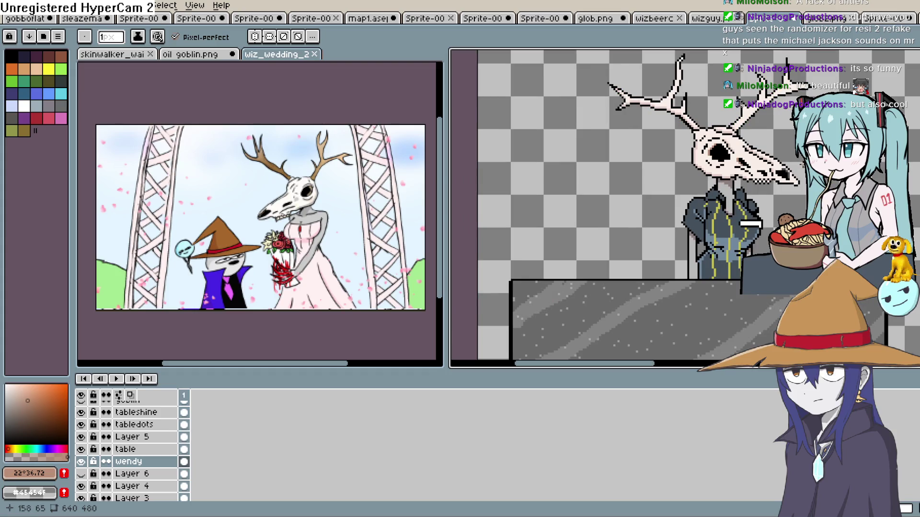
pyautogui.scroll(-2, 800, 167)
pyautogui.scroll(2, 800, 167)
pyautogui.moveTo(723, 210); pyautogui.dragTo(656, 191)
pyautogui.scroll(-1, 656, 192)
pyautogui.scroll(1, 666, 179)
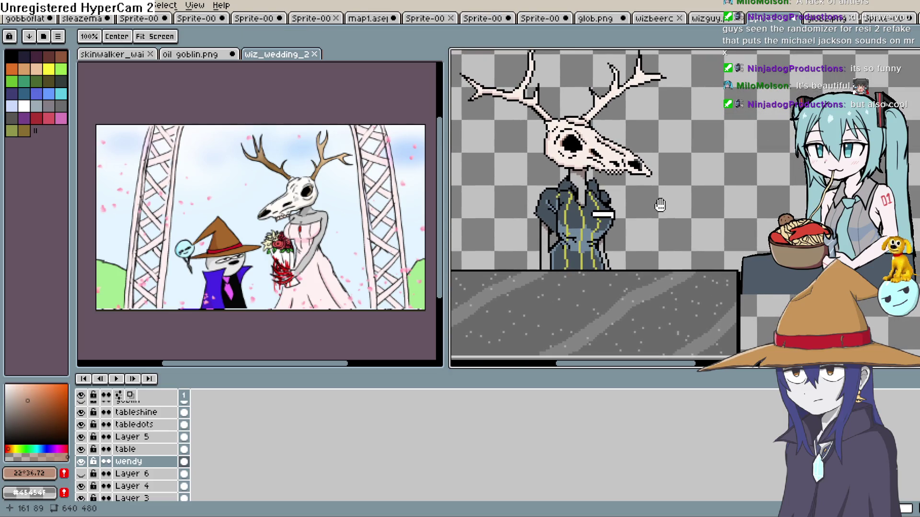
pyautogui.scroll(-2, 674, 162)
pyautogui.moveTo(706, 168)
pyautogui.mouseDown()
pyautogui.moveTo(700, 154)
pyautogui.moveTo(685, 170)
pyautogui.mouseUp()
pyautogui.scroll(-1, 686, 170)
pyautogui.scroll(1, 667, 174)
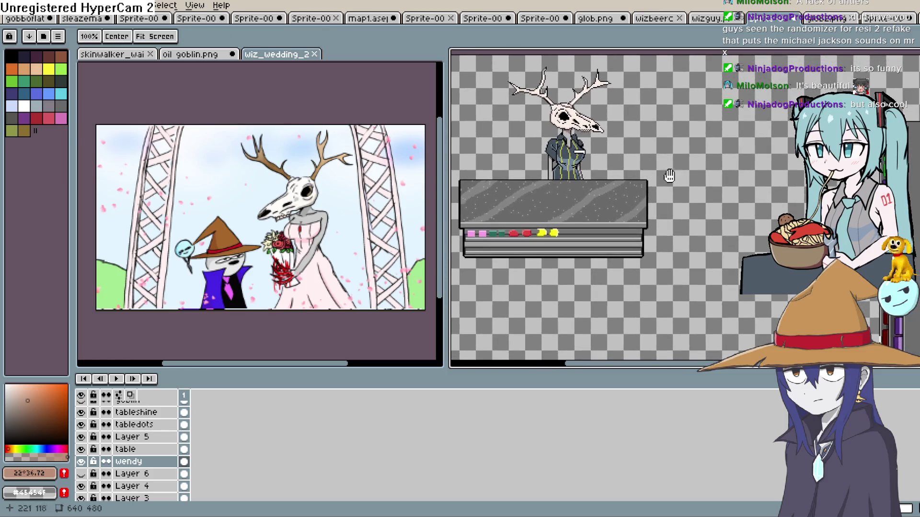
pyautogui.moveTo(760, 153); pyautogui.dragTo(765, 134)
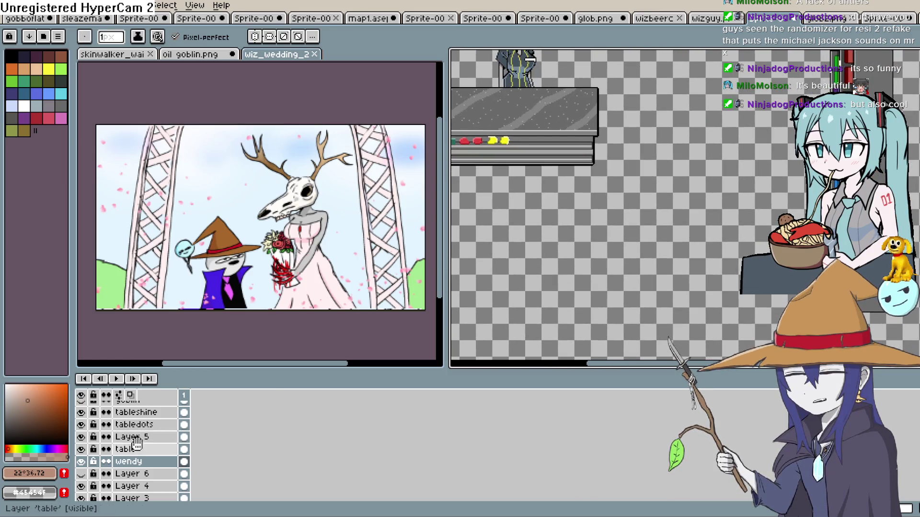
pyautogui.scroll(-3, 108, 439)
pyautogui.scroll(3, 108, 439)
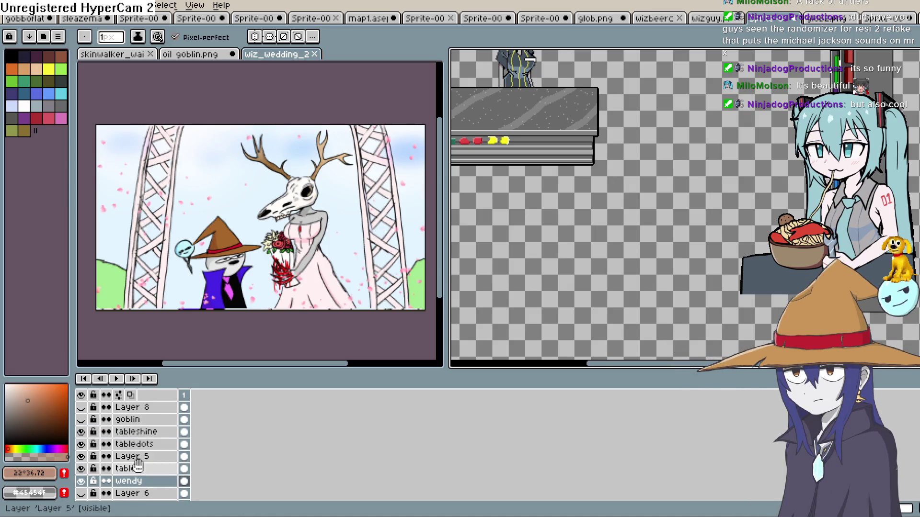
pyautogui.press('space')
pyautogui.moveTo(554, 199); pyautogui.dragTo(553, 296)
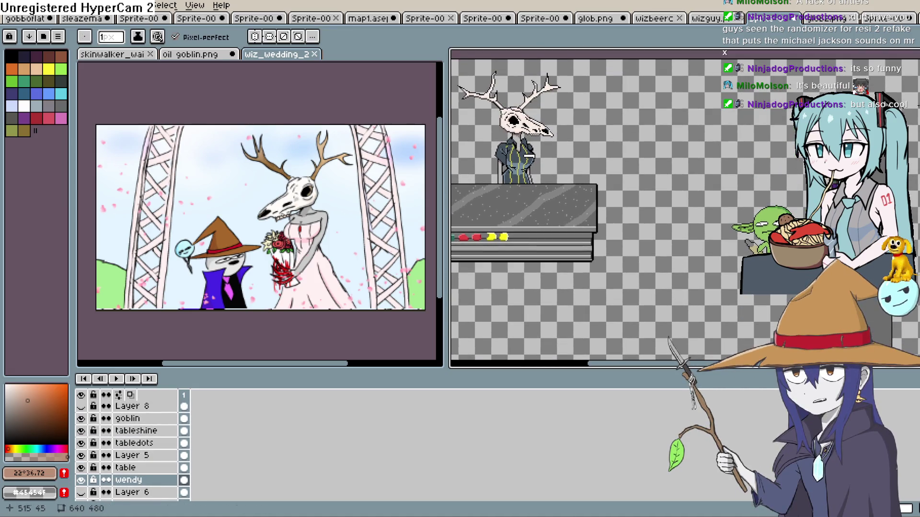
pyautogui.click(906, 70)
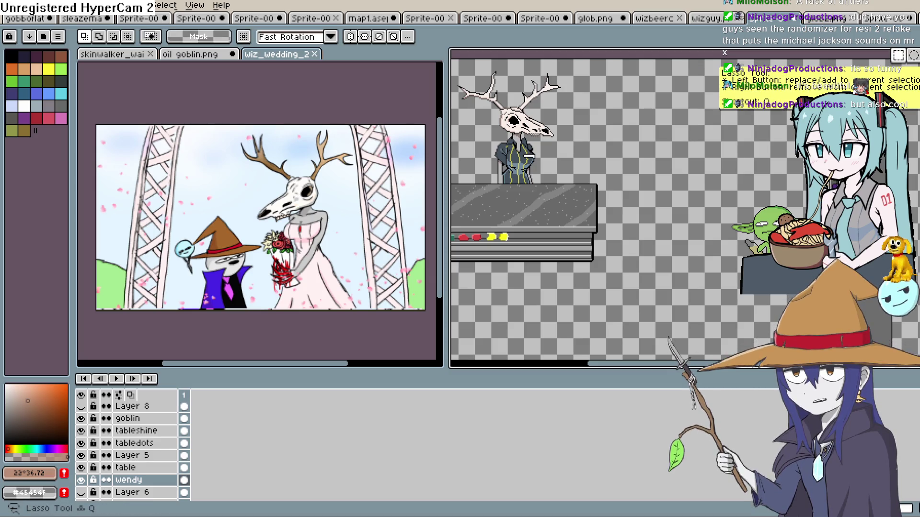
pyautogui.press('q')
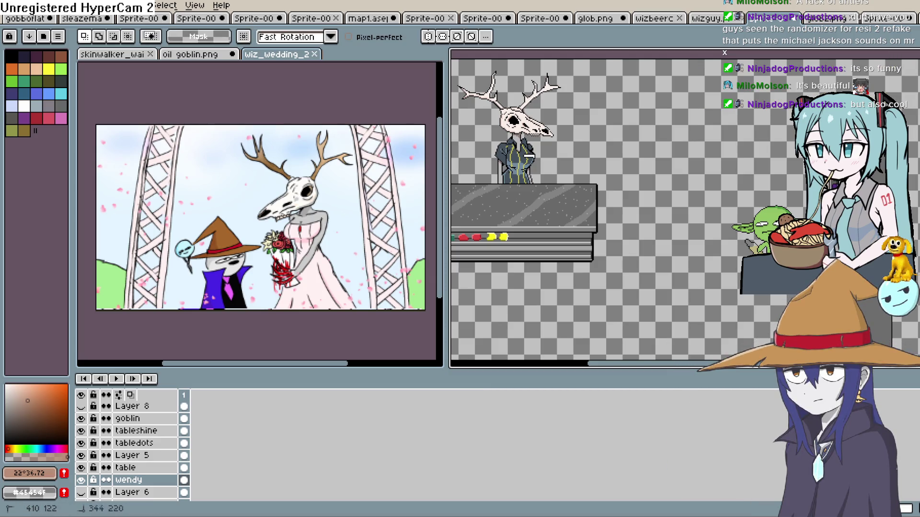
pyautogui.moveTo(705, 231)
pyautogui.mouseDown()
pyautogui.moveTo(774, 181)
pyautogui.moveTo(770, 218)
pyautogui.mouseUp()
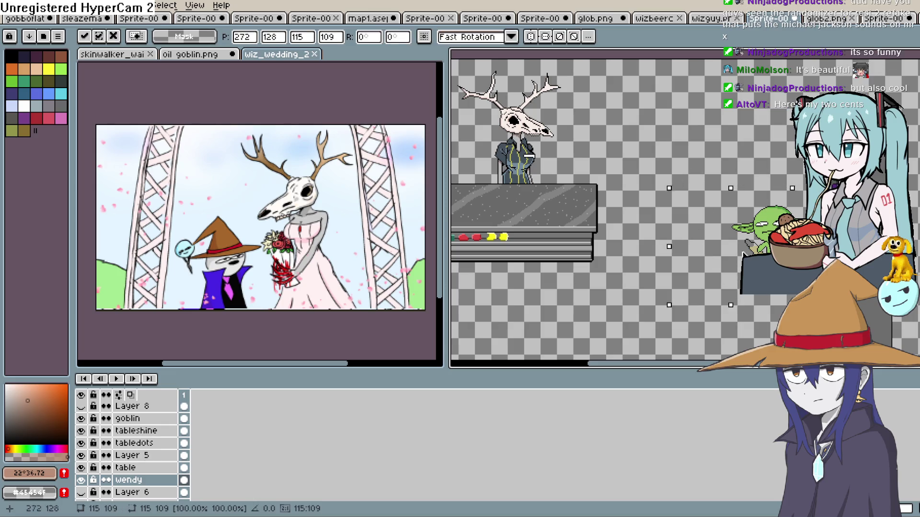
pyautogui.press('Return')
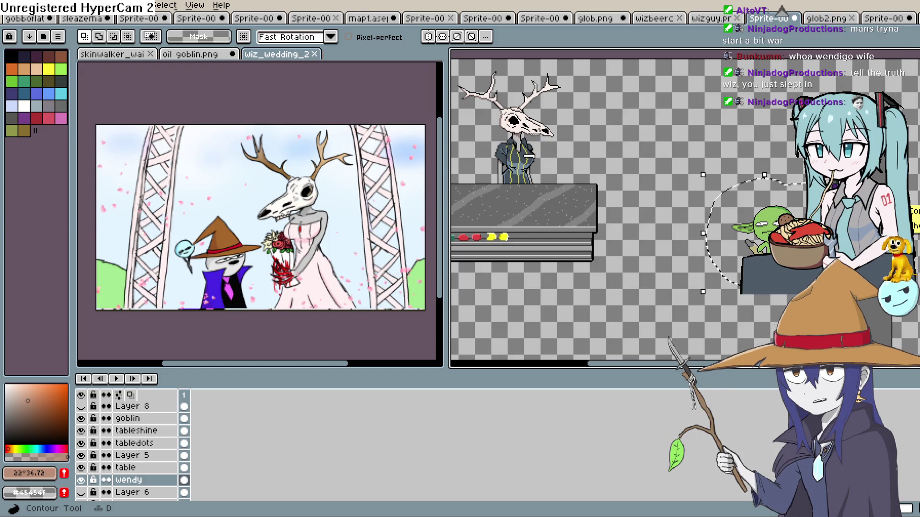
pyautogui.scroll(2, 544, 138)
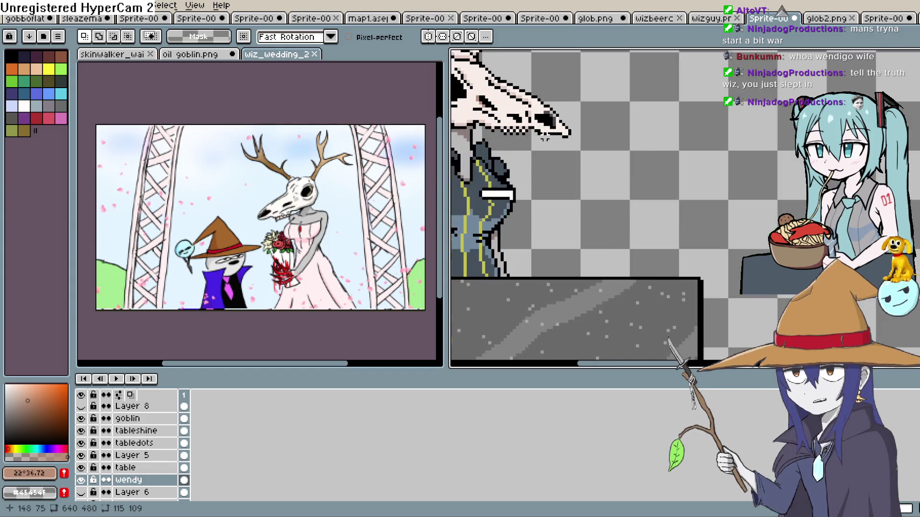
pyautogui.scroll(-3, 622, 153)
pyautogui.scroll(2, 722, 188)
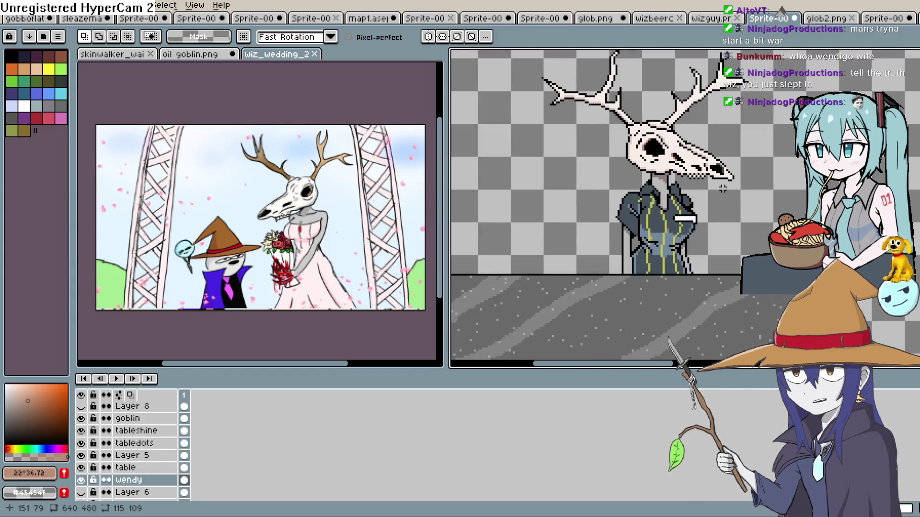
pyautogui.moveTo(723, 189); pyautogui.dragTo(662, 205)
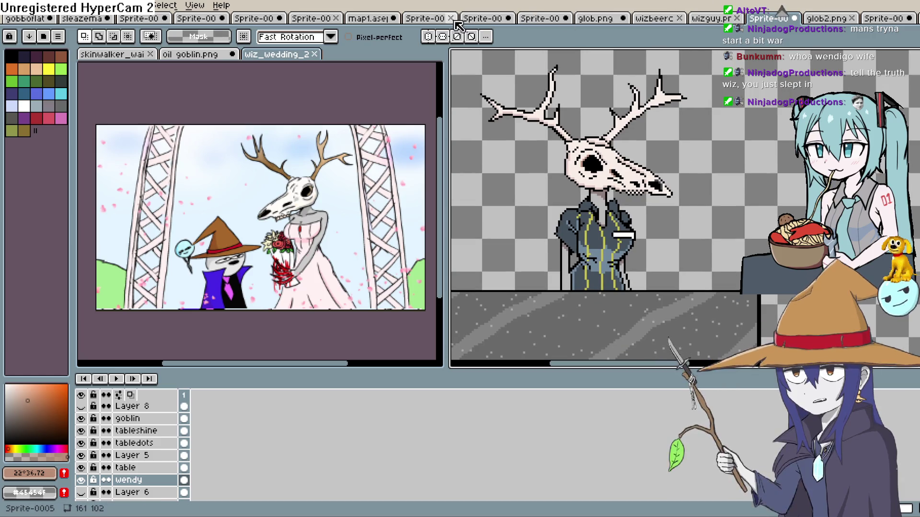
pyautogui.click(364, 19)
pyautogui.scroll(-2, 599, 194)
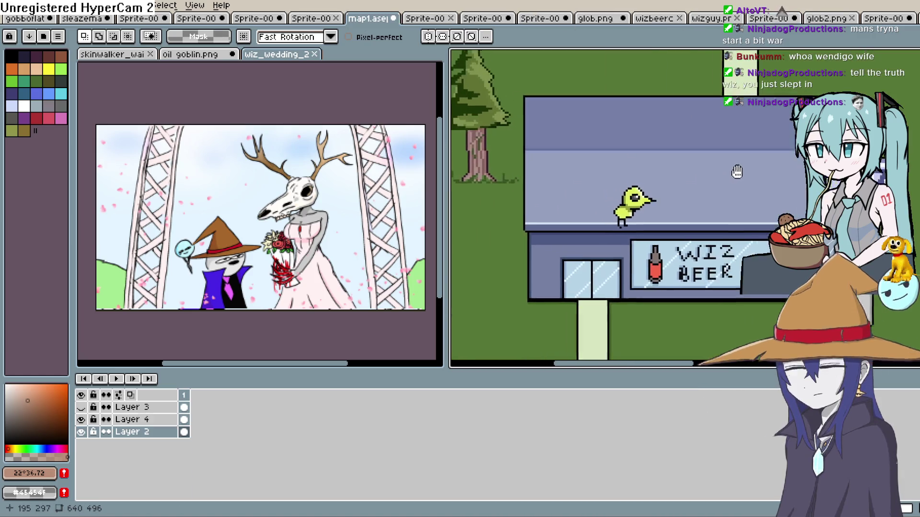
pyautogui.scroll(2, 708, 163)
pyautogui.moveTo(708, 163)
pyautogui.mouseDown()
pyautogui.moveTo(652, 176)
pyautogui.moveTo(680, 154)
pyautogui.mouseUp()
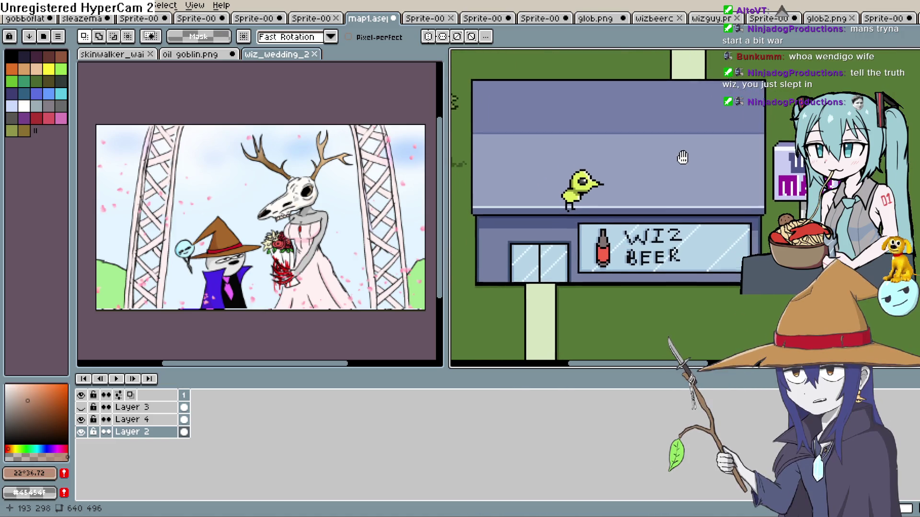
pyautogui.click(837, 18)
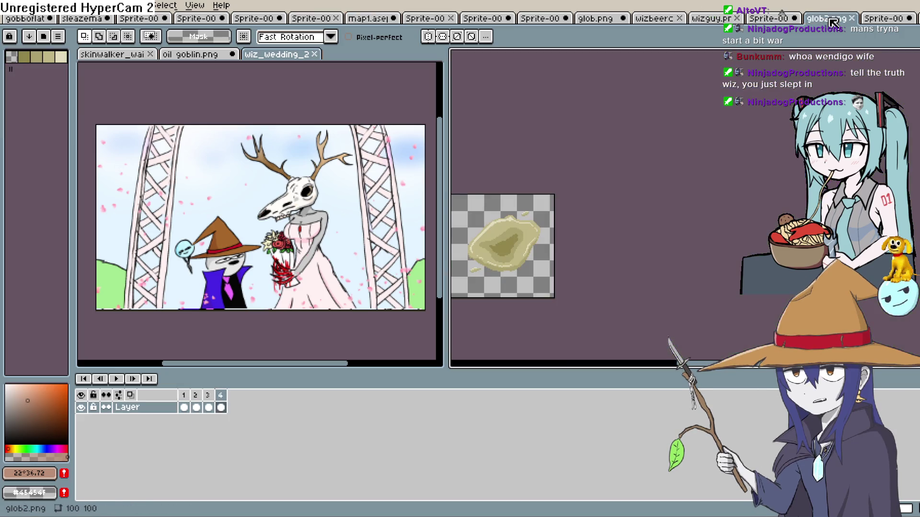
pyautogui.click(770, 19)
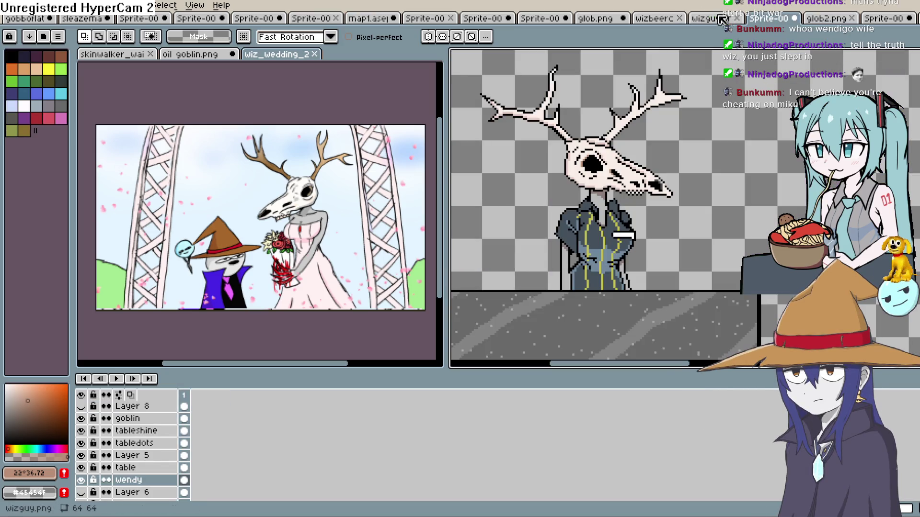
pyautogui.scroll(-2, 786, 156)
pyautogui.moveTo(785, 157); pyautogui.dragTo(718, 130)
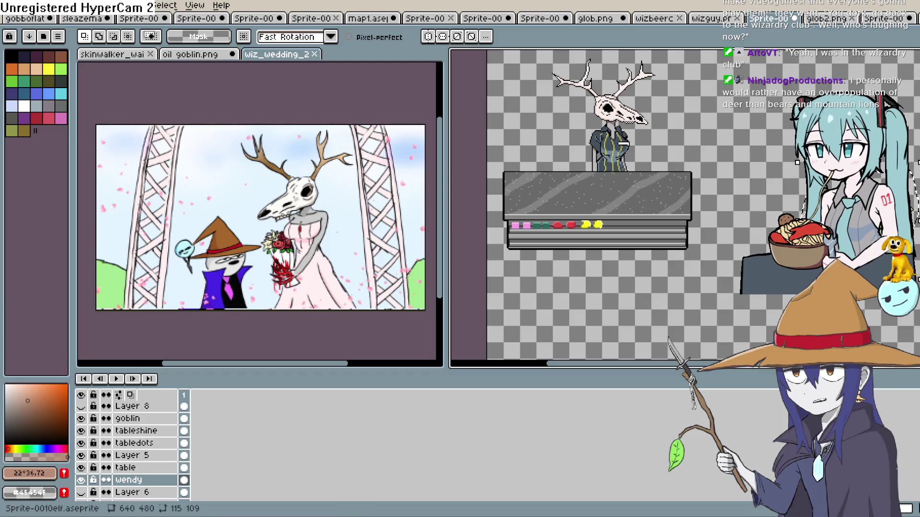
# - Make Layer 8 with the yellow glob visible and clear the current selection
pyautogui.scroll(-5, 115, 491)
pyautogui.scroll(5, 110, 474)
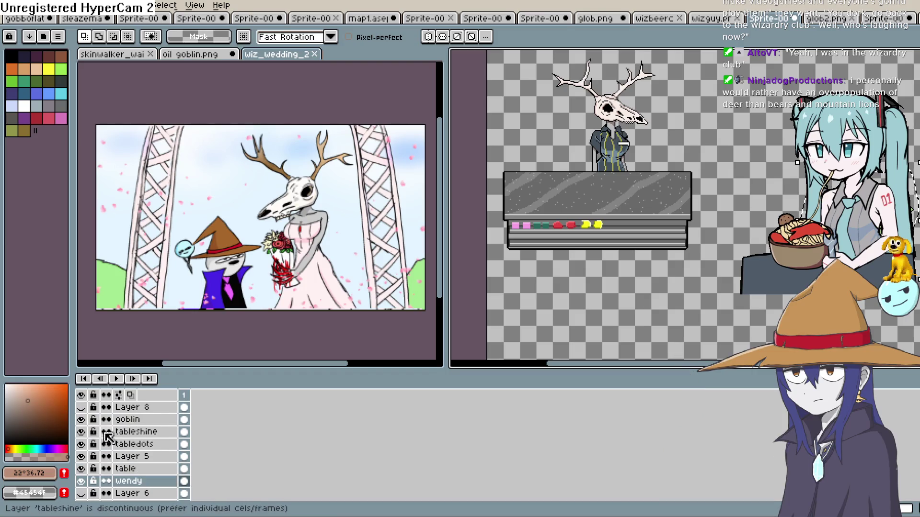
pyautogui.click(82, 407)
pyautogui.moveTo(738, 266)
pyautogui.mouseDown()
pyautogui.moveTo(592, 250)
pyautogui.moveTo(550, 288)
pyautogui.moveTo(623, 269)
pyautogui.mouseUp()
pyautogui.hotkey('ctrl', 'd')
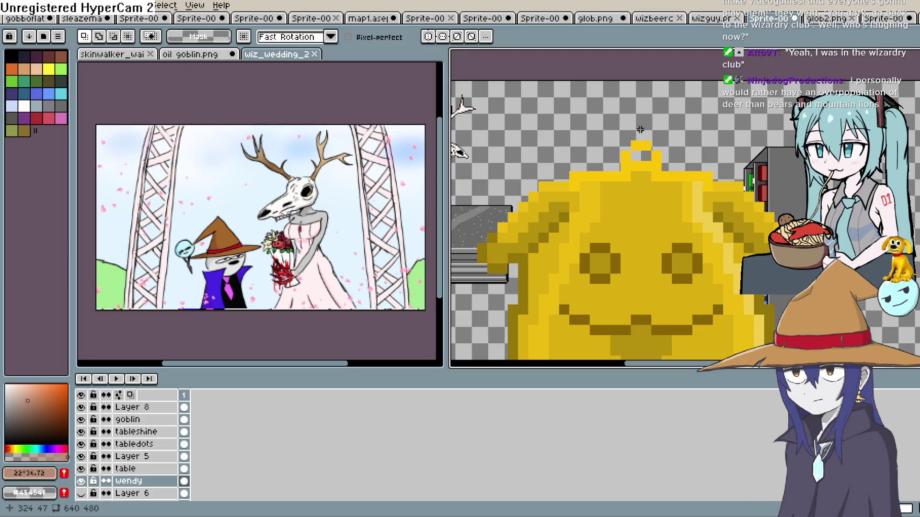
# - On Layer 8, lasso around the yellow glob and delete it
pyautogui.click(149, 411)
pyautogui.scroll(-5, 632, 207)
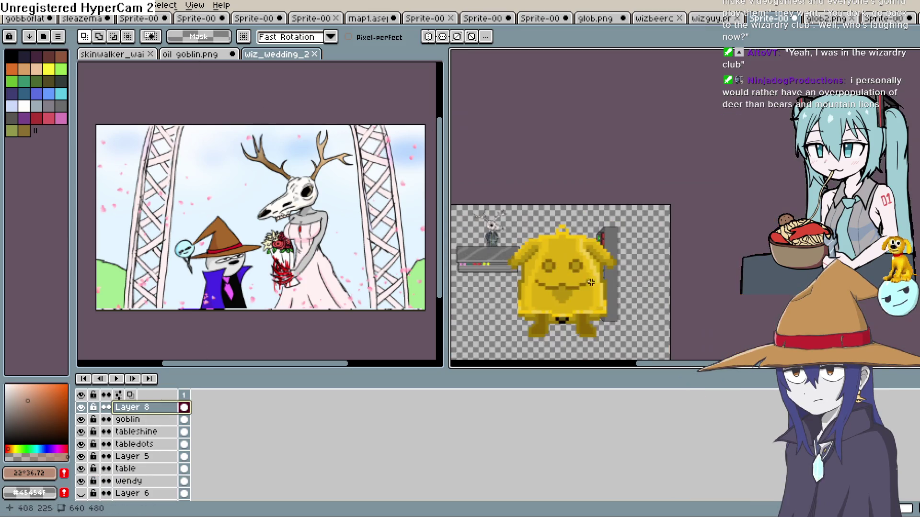
pyautogui.scroll(3, 666, 180)
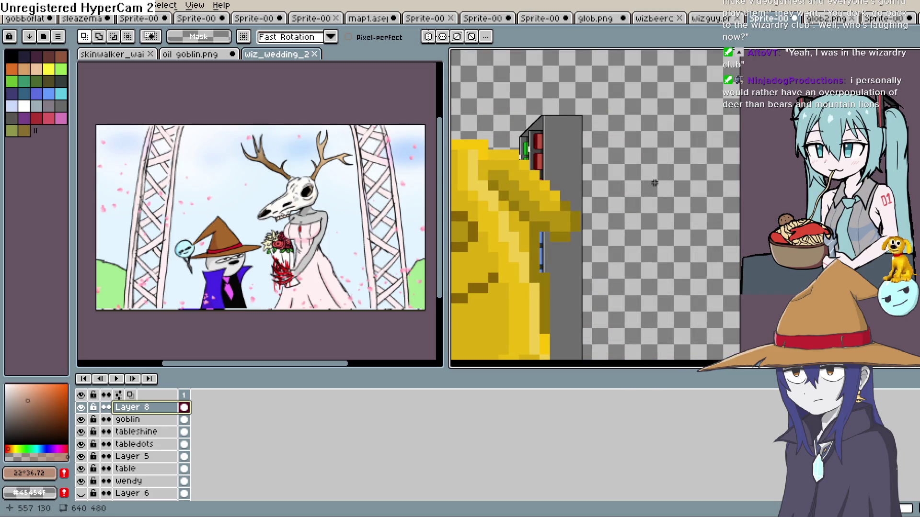
pyautogui.scroll(-4, 654, 180)
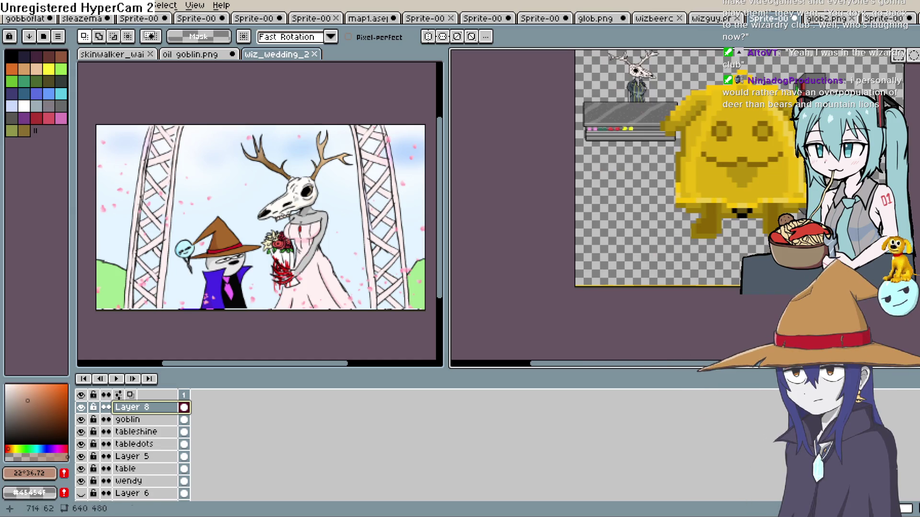
pyautogui.moveTo(837, 111); pyautogui.dragTo(800, 135)
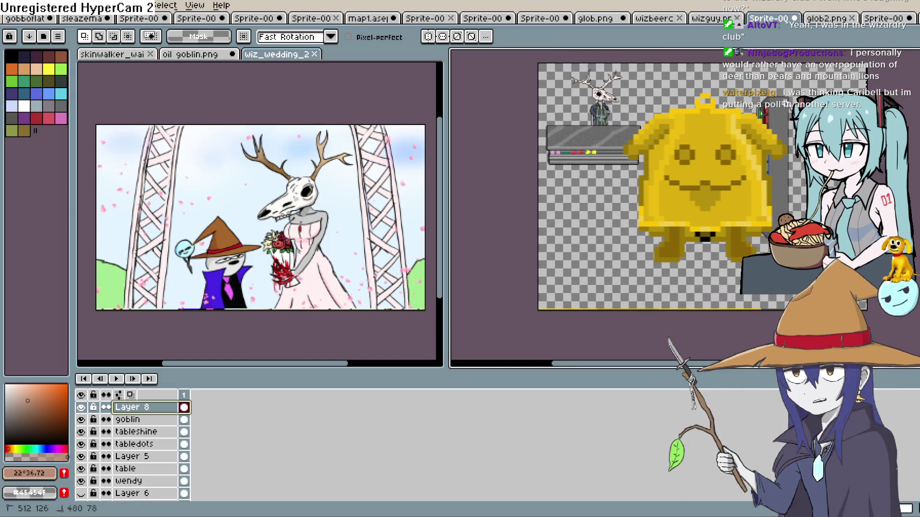
pyautogui.moveTo(712, 78)
pyautogui.mouseDown()
pyautogui.moveTo(624, 117)
pyautogui.moveTo(609, 177)
pyautogui.mouseUp()
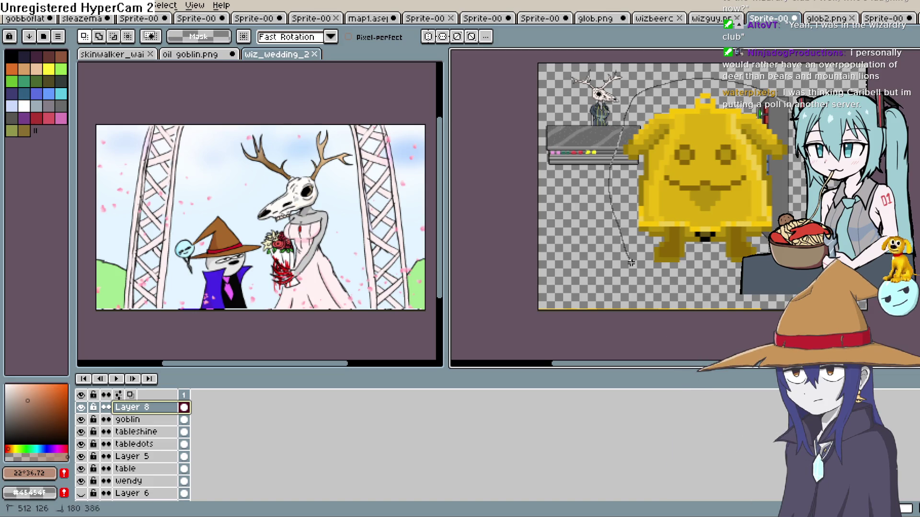
pyautogui.moveTo(690, 286); pyautogui.dragTo(830, 130)
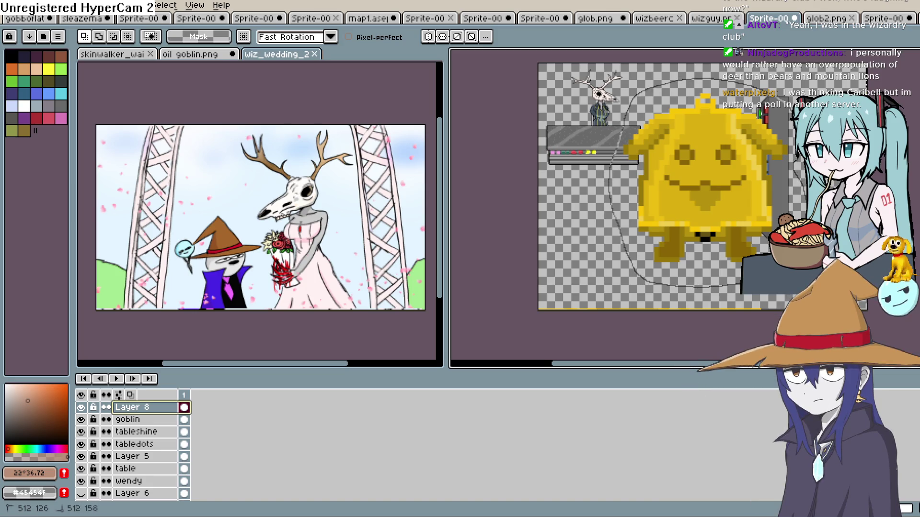
pyautogui.press('Delete')
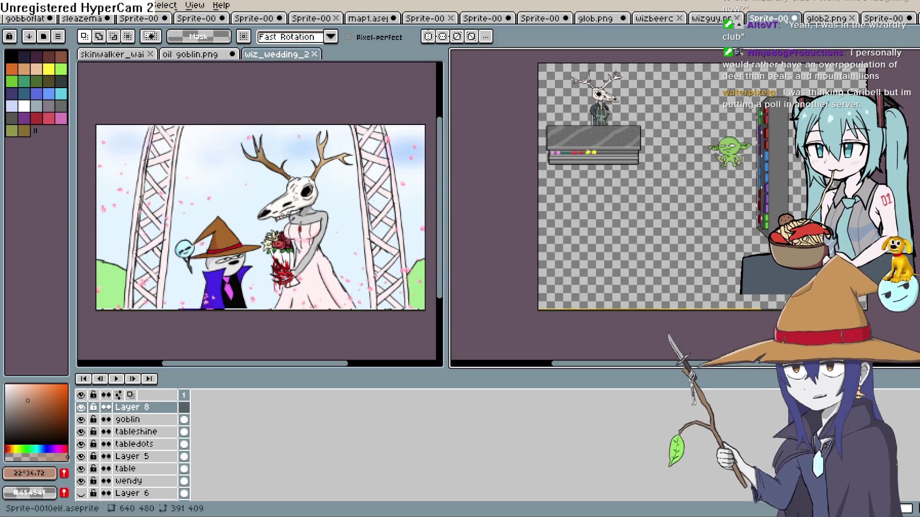
pyautogui.click(12, 6)
# - Create a new 391×409 sprite and paste the copied glob into it
pyautogui.click(28, 20)
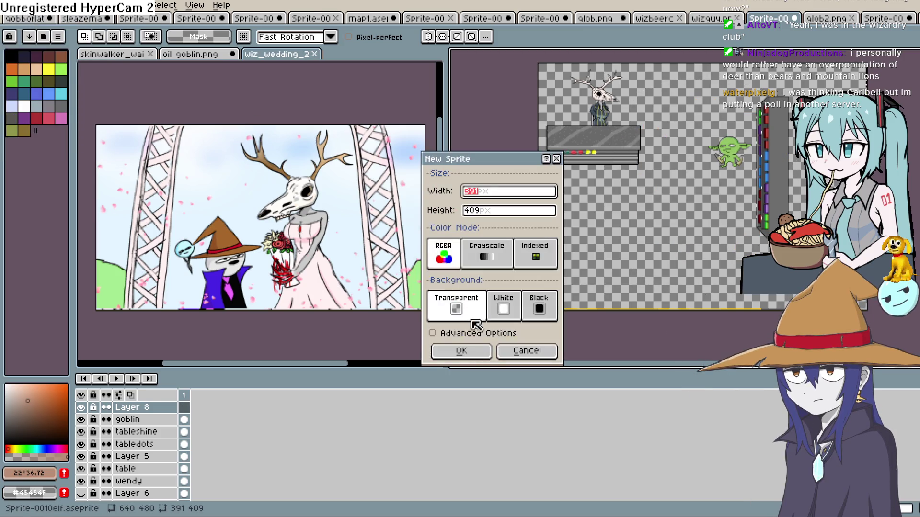
pyautogui.click(461, 351)
pyautogui.hotkey('ctrl', 'v')
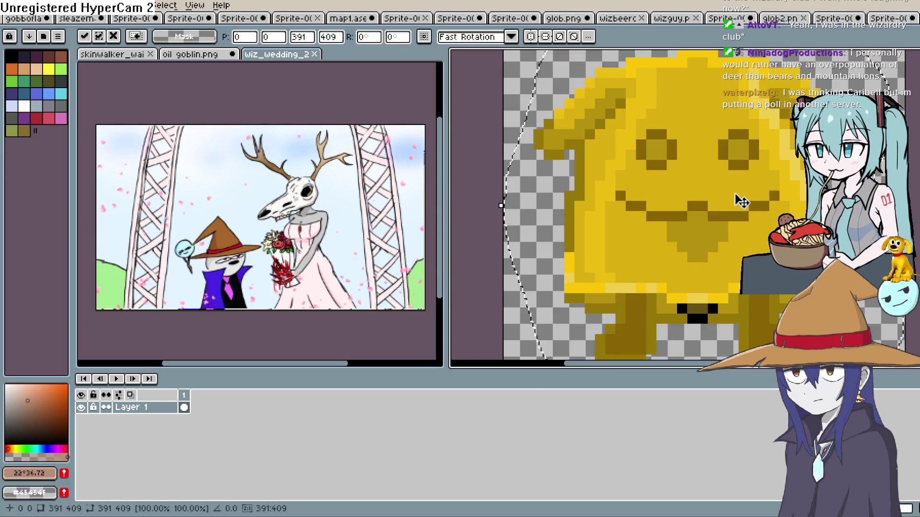
pyautogui.scroll(-2, 611, 240)
pyautogui.scroll(4, 602, 191)
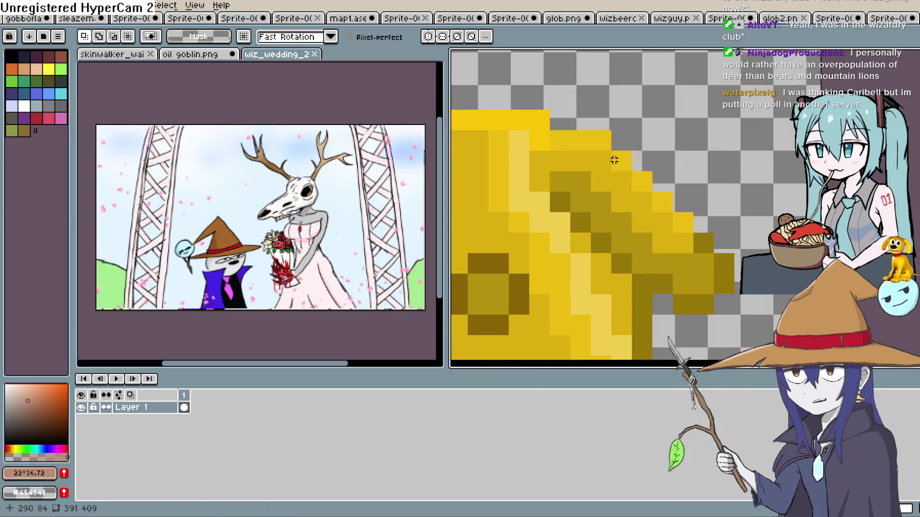
pyautogui.scroll(3, 613, 158)
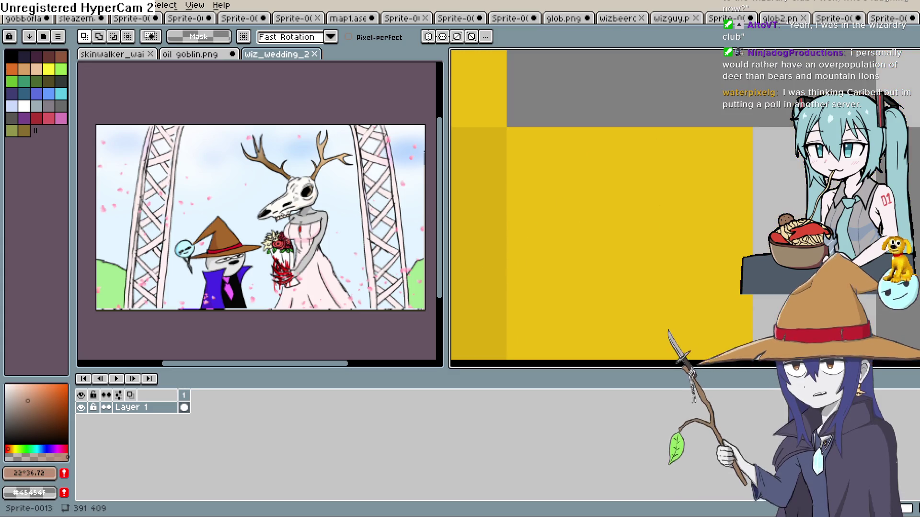
# - Marquee-select a block of the glob's pixels to inspect, then deselect and zoom back out
pyautogui.press('m')
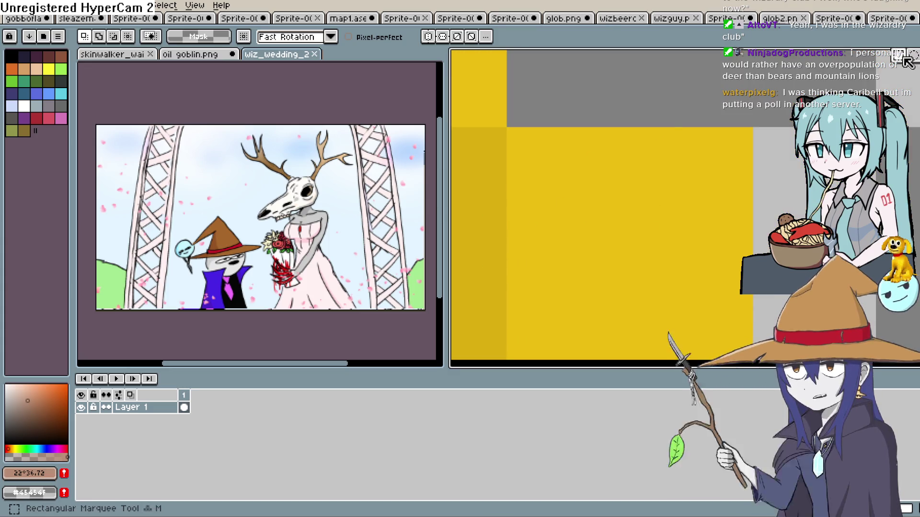
pyautogui.scroll(-1, 666, 139)
pyautogui.moveTo(567, 139)
pyautogui.mouseDown()
pyautogui.moveTo(694, 283)
pyautogui.moveTo(718, 296)
pyautogui.mouseUp()
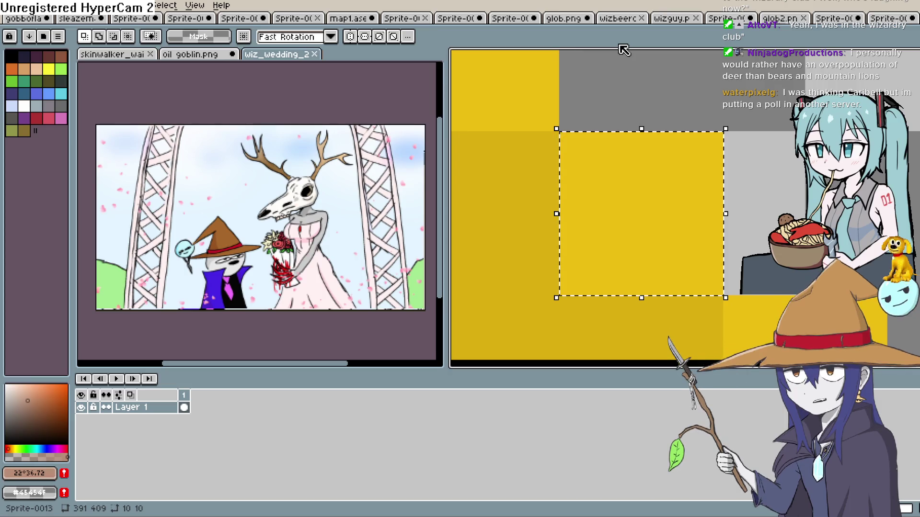
pyautogui.hotkey('ctrl', 'd')
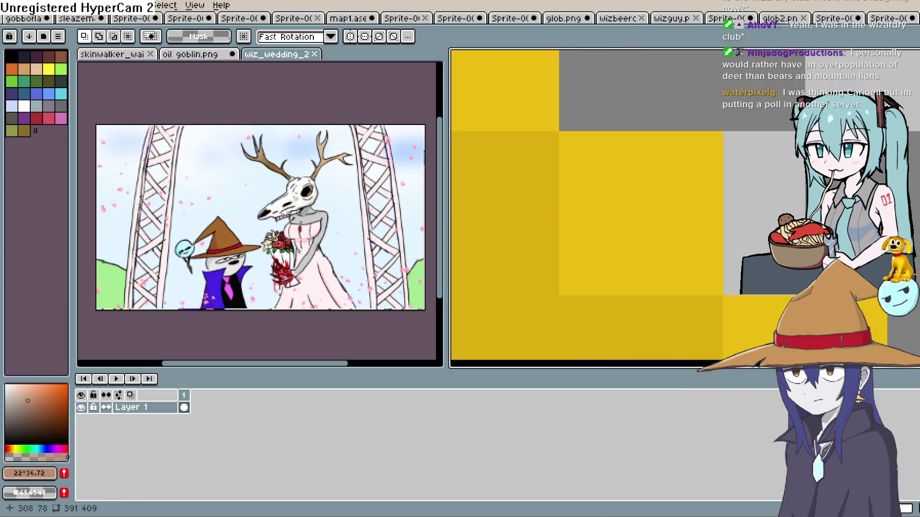
pyautogui.press('-')
pyautogui.press('-')
pyautogui.press('-')
pyautogui.hotkey('alt', 'f')
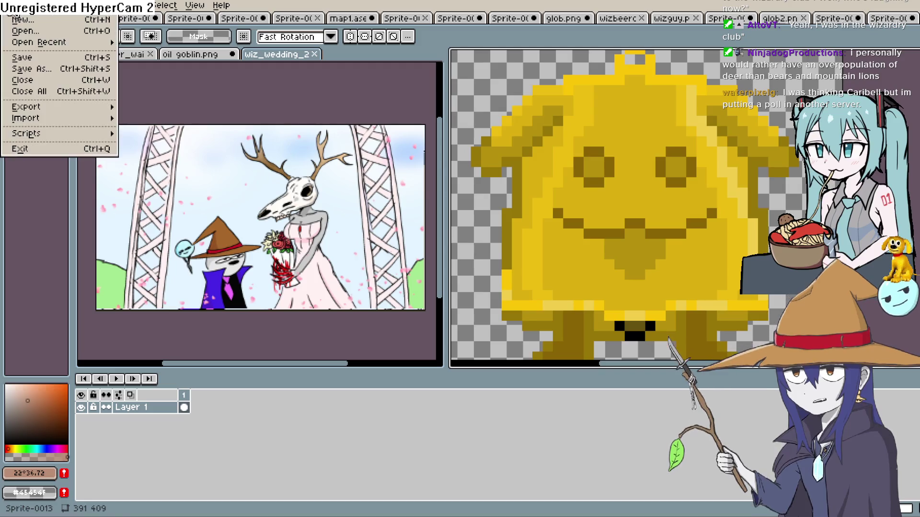
# - In Sprite Size, lock the ratio and set width 39 so the sprite becomes 39×40 px
pyautogui.moveTo(100, 14)
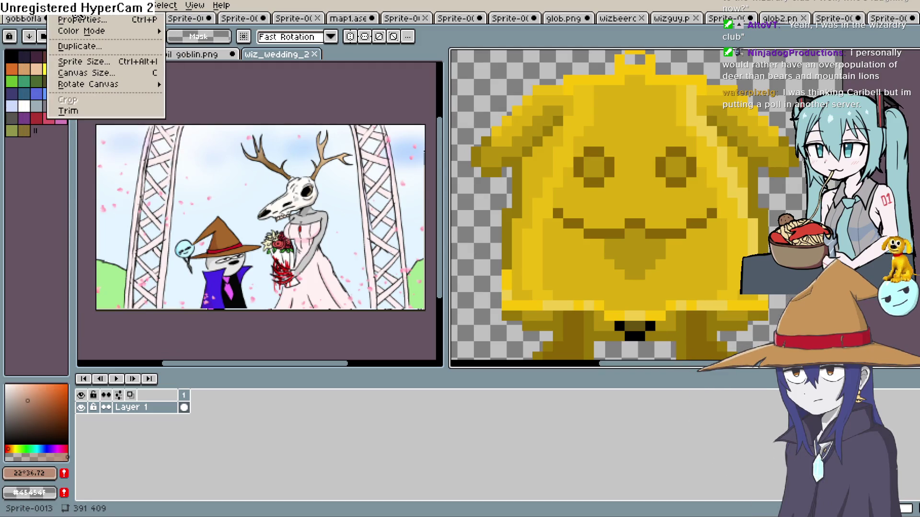
pyautogui.click(110, 69)
pyautogui.click(488, 211)
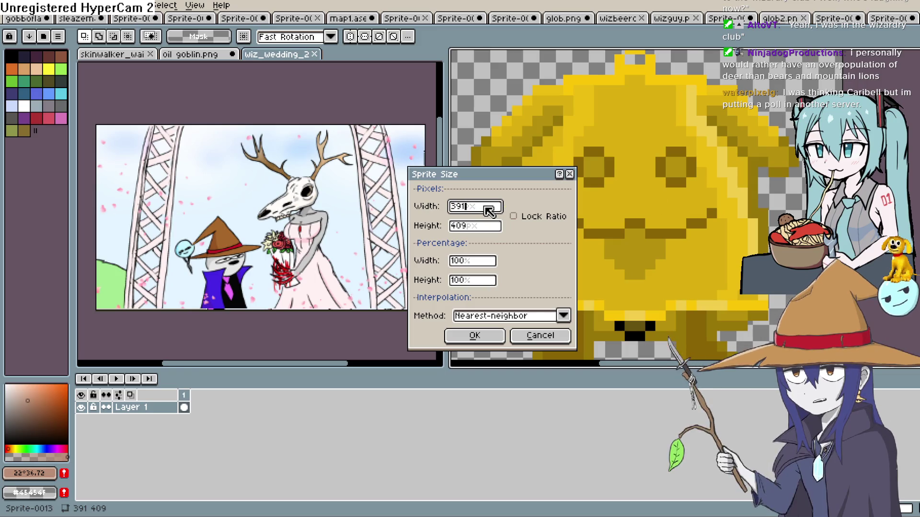
pyautogui.click(527, 217)
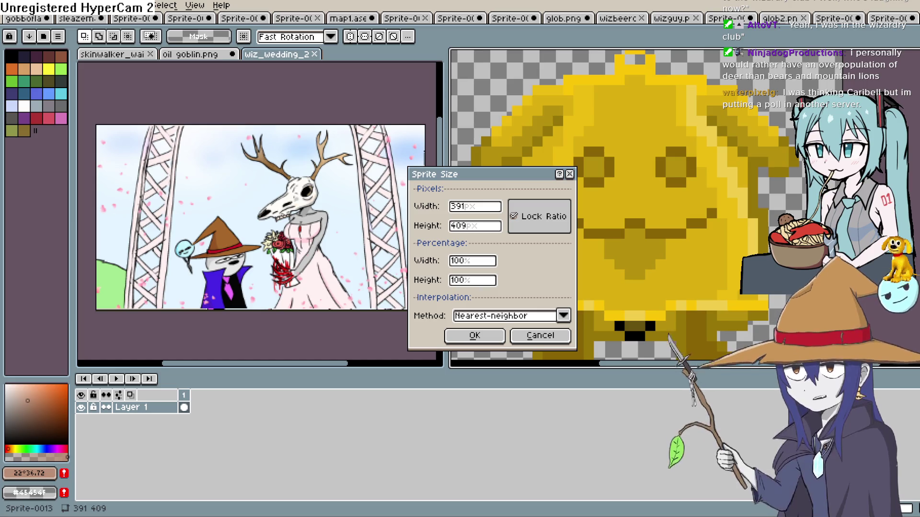
pyautogui.click(493, 207)
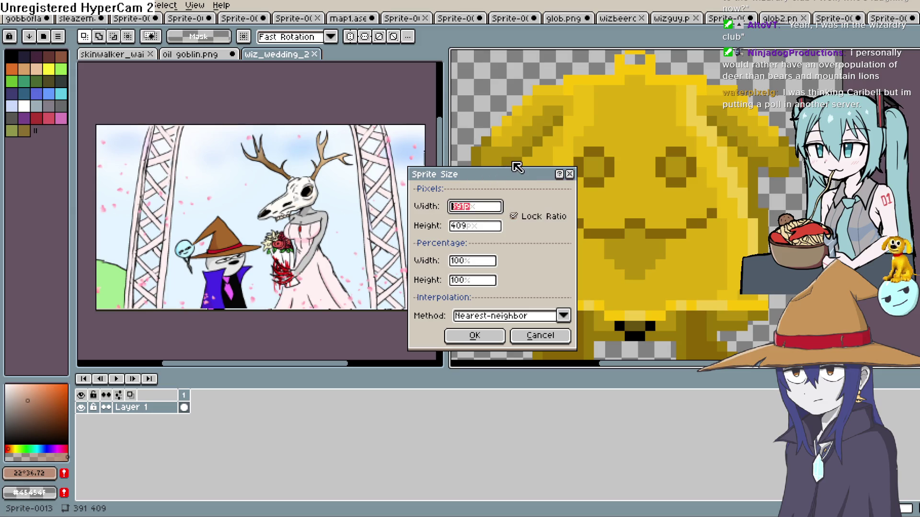
pyautogui.write('9')
pyautogui.press('BackSpace')
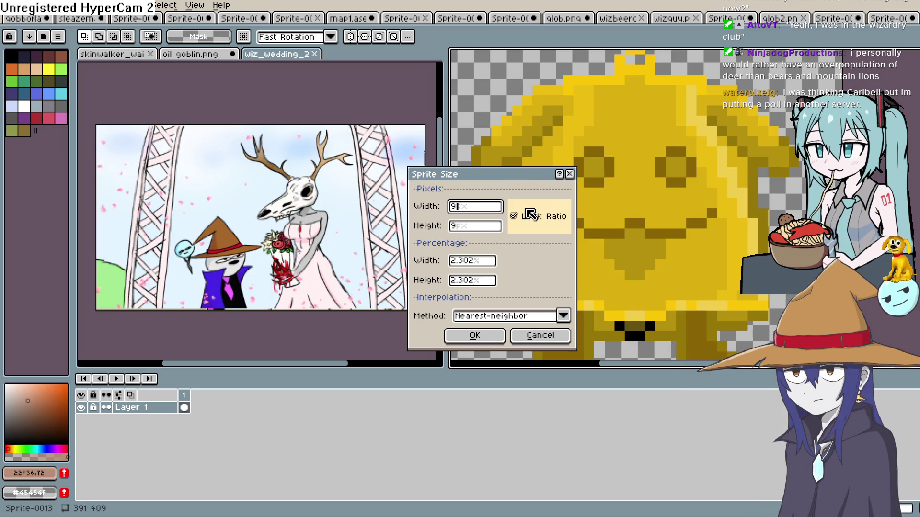
pyautogui.write('3')
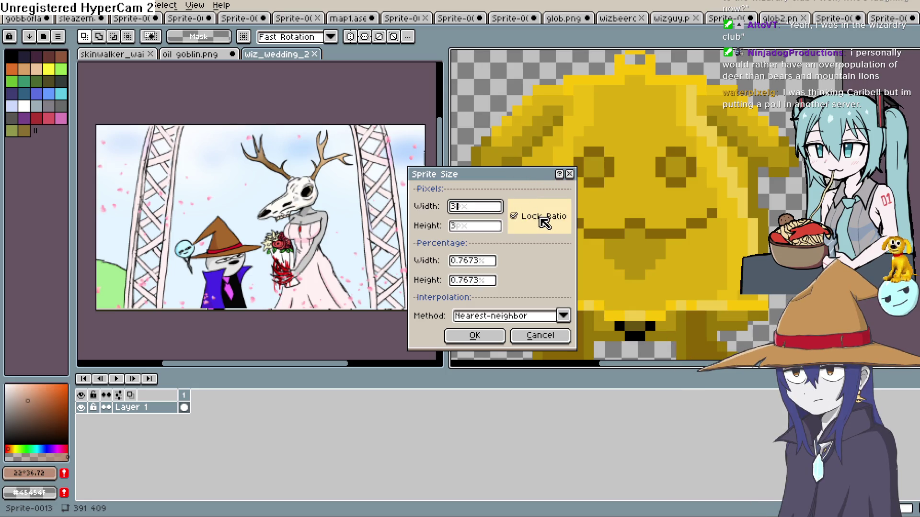
pyautogui.write('9')
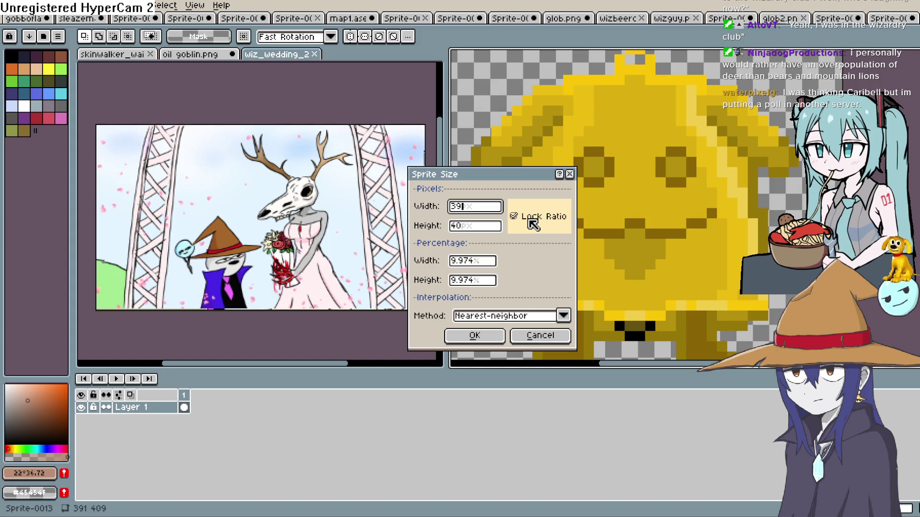
pyautogui.click(476, 336)
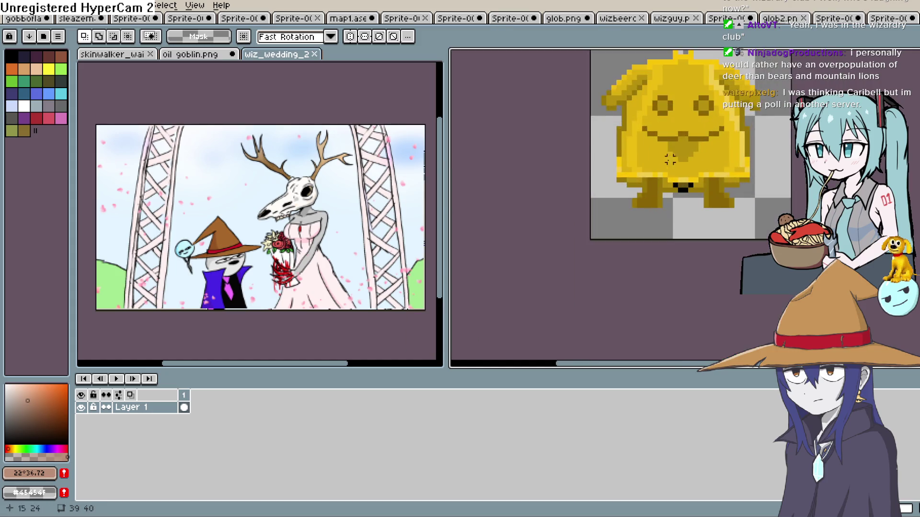
pyautogui.scroll(2, 670, 159)
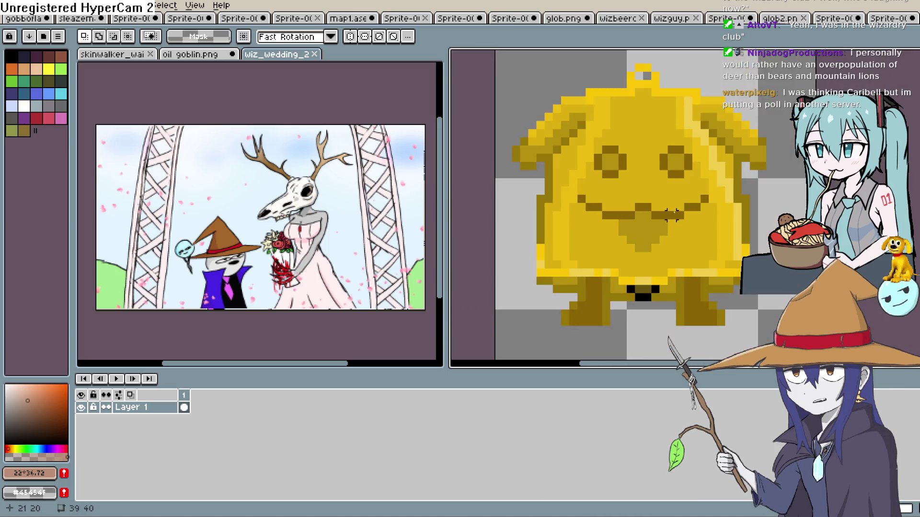
pyautogui.scroll(-1, 672, 214)
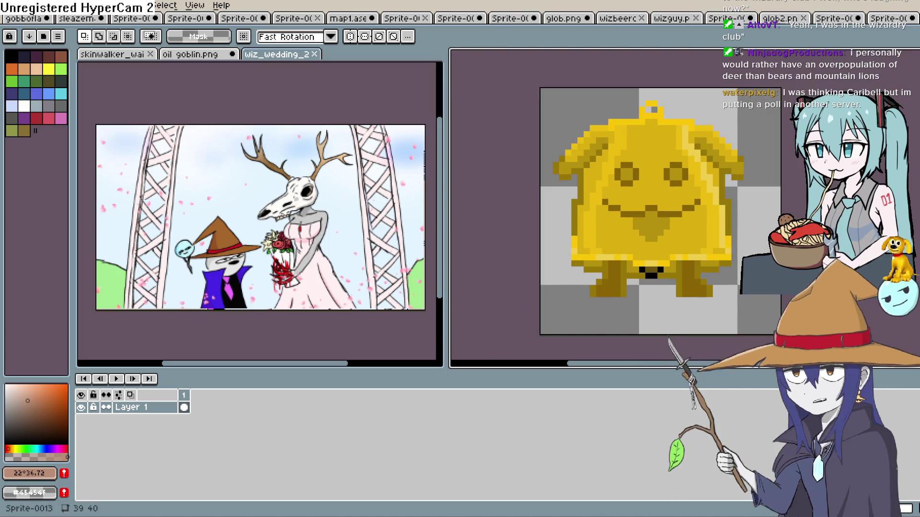
pyautogui.scroll(2, 772, 167)
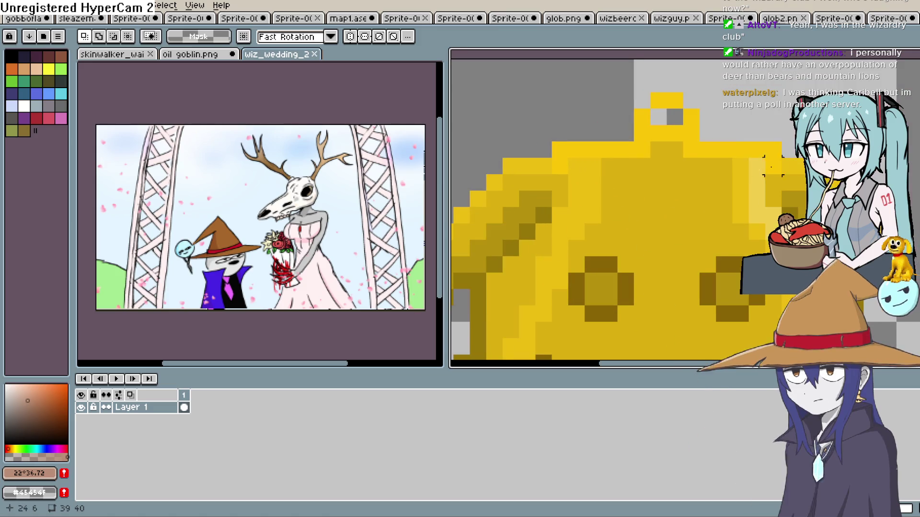
pyautogui.scroll(1, 685, 118)
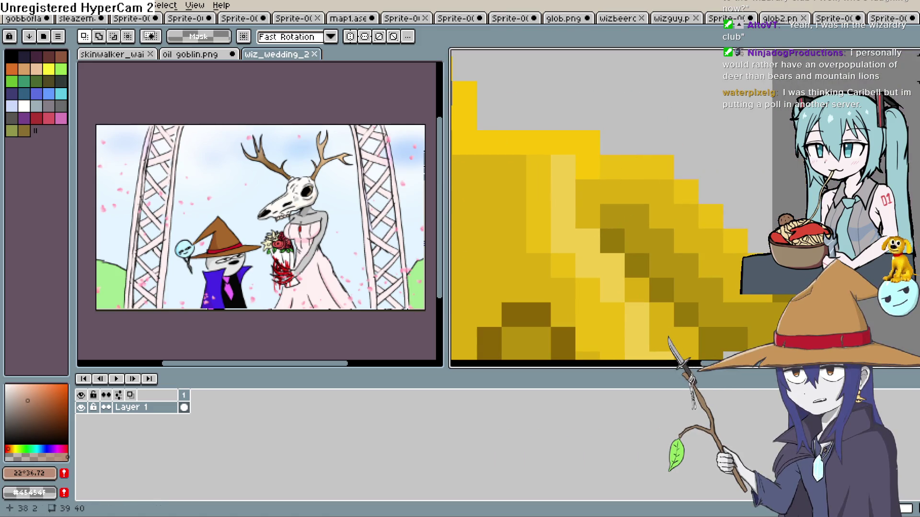
pyautogui.press('b')
pyautogui.click(612, 141)
pyautogui.click(619, 115)
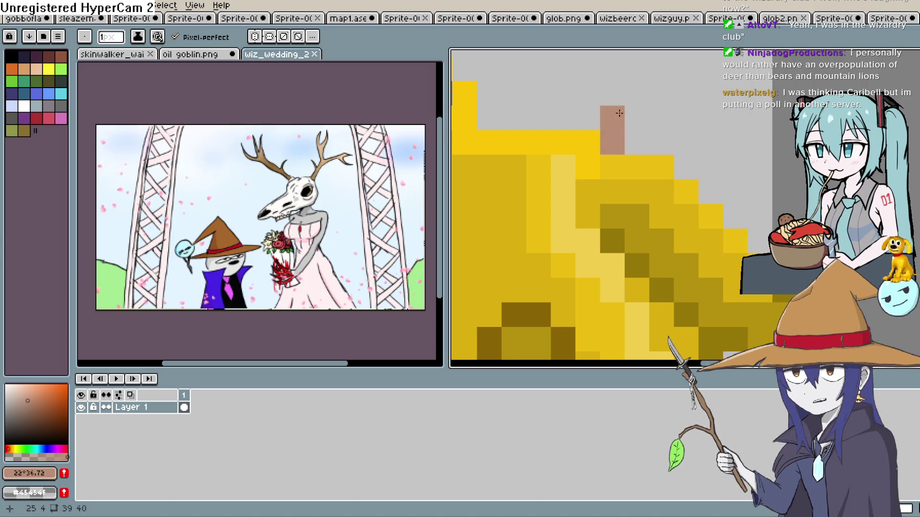
pyautogui.moveTo(637, 111)
pyautogui.mouseDown()
pyautogui.moveTo(638, 143)
pyautogui.moveTo(659, 70)
pyautogui.mouseUp()
pyautogui.hotkey('ctrl', 'z')
pyautogui.hotkey('ctrl', 'z')
pyautogui.press('v')
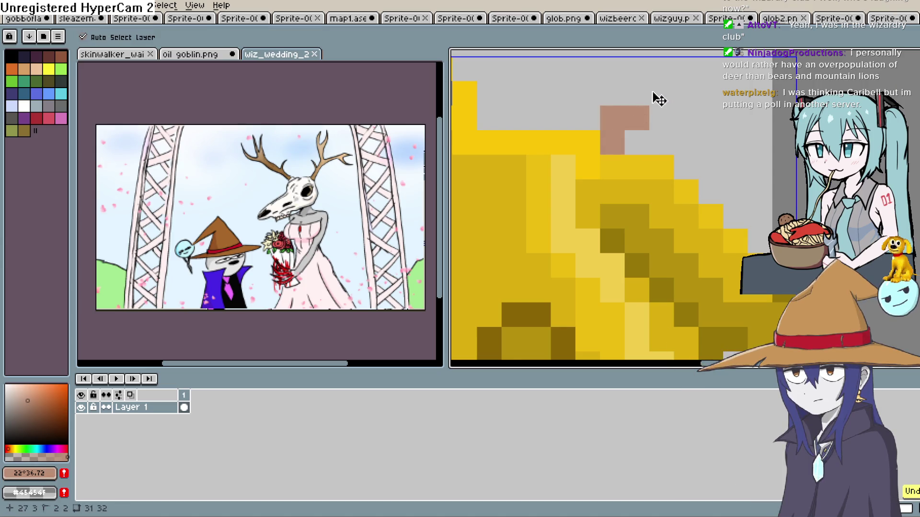
pyautogui.press('b')
pyautogui.scroll(-3, 713, 90)
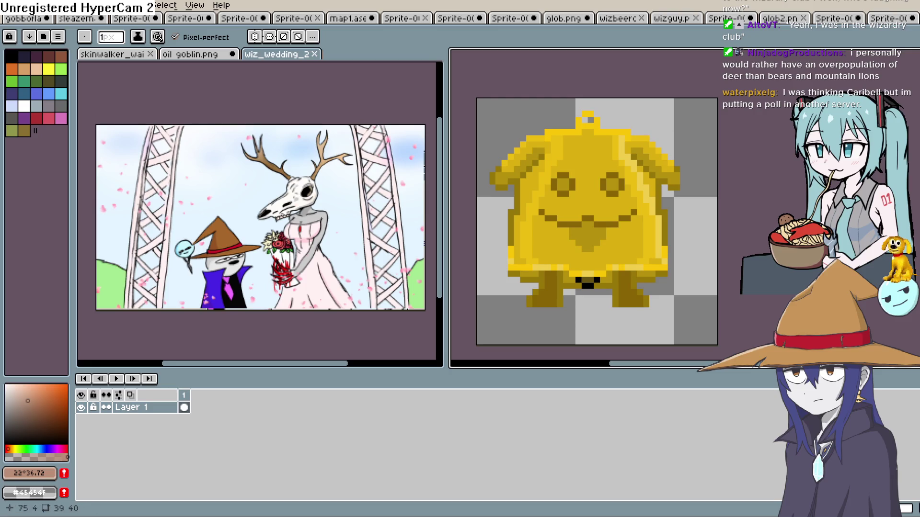
# - Select the shrunken glob, paste it into the shopkeeper scene, and drag it onto the counter
pyautogui.hotkey('shift', 'q')
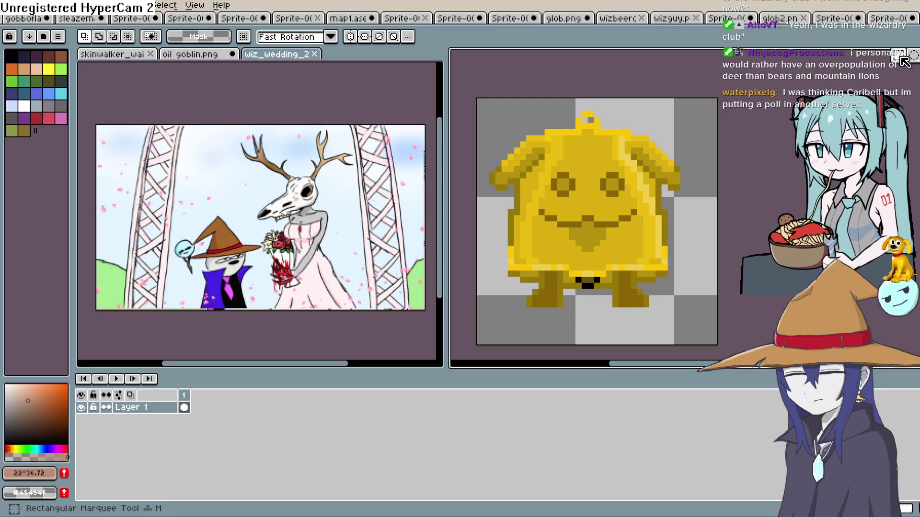
pyautogui.moveTo(702, 101)
pyautogui.mouseDown()
pyautogui.moveTo(668, 233)
pyautogui.moveTo(505, 330)
pyautogui.moveTo(481, 334)
pyautogui.mouseUp()
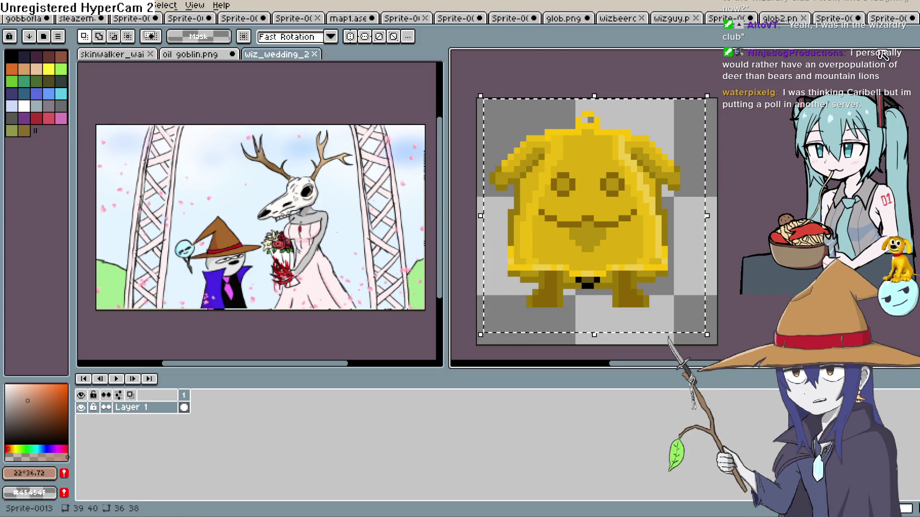
pyautogui.click(881, 19)
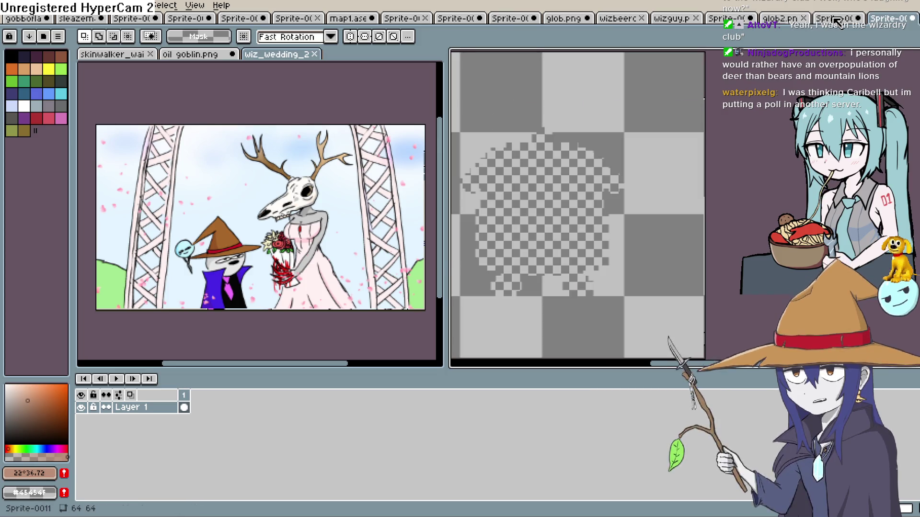
pyautogui.click(786, 19)
pyautogui.click(670, 19)
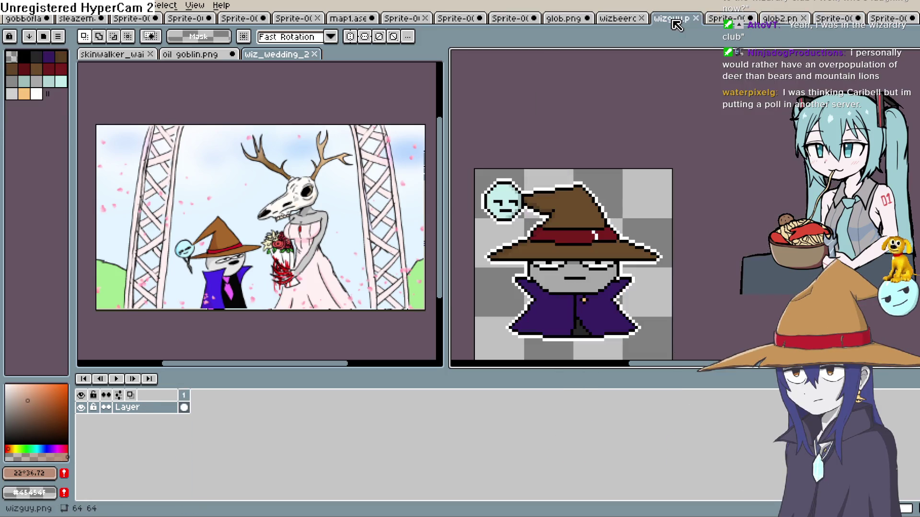
pyautogui.click(726, 19)
pyautogui.hotkey('ctrl', 'v')
pyautogui.moveTo(556, 86)
pyautogui.mouseDown()
pyautogui.moveTo(580, 132)
pyautogui.moveTo(579, 154)
pyautogui.moveTo(616, 128)
pyautogui.mouseUp()
pyautogui.scroll(5, 578, 153)
pyautogui.scroll(-3, 578, 153)
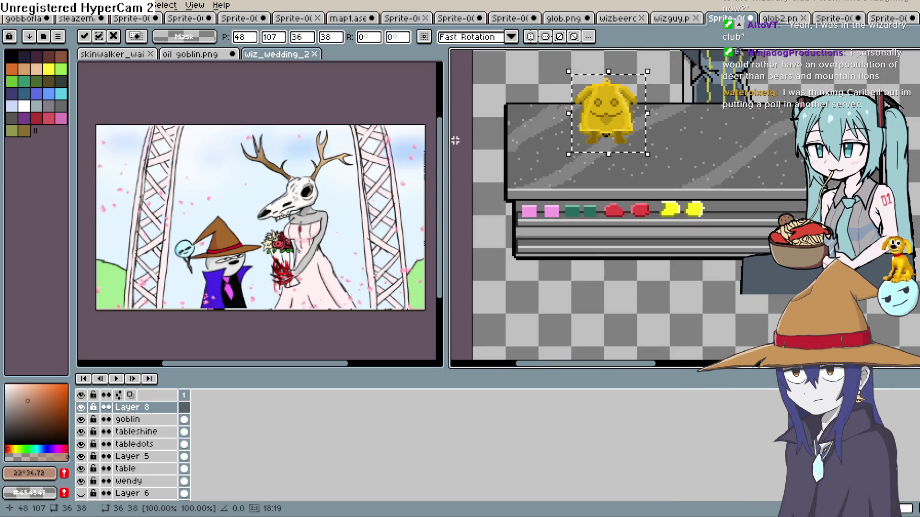
# - Commit the glob's placement, zoom the wedding image onto the bride, and widen the sprite pane
pyautogui.click(516, 139)
pyautogui.scroll(3, 608, 100)
pyautogui.scroll(-3, 609, 97)
pyautogui.scroll(-3, 609, 97)
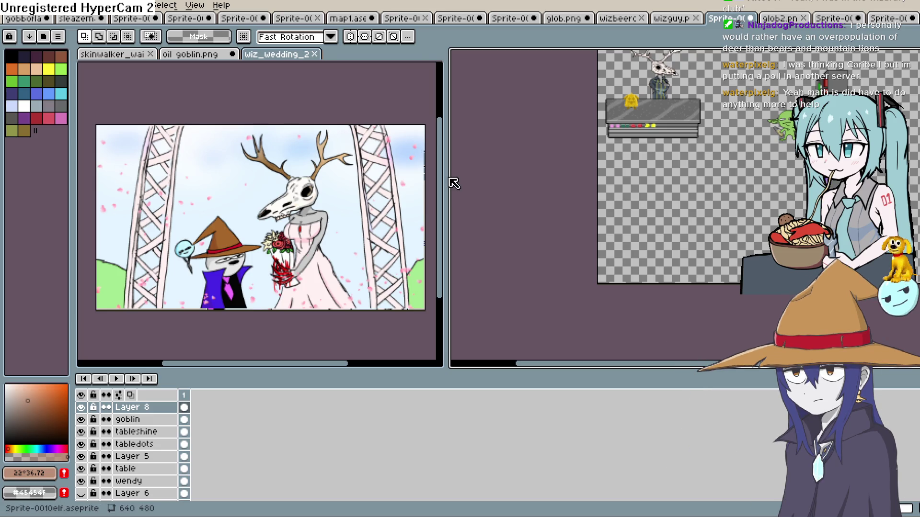
pyautogui.scroll(2, 335, 191)
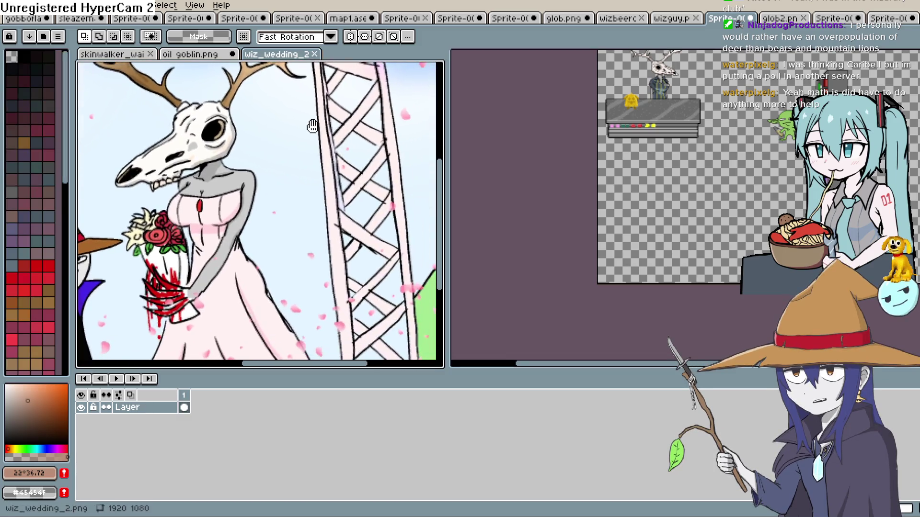
pyautogui.moveTo(444, 167); pyautogui.dragTo(318, 168)
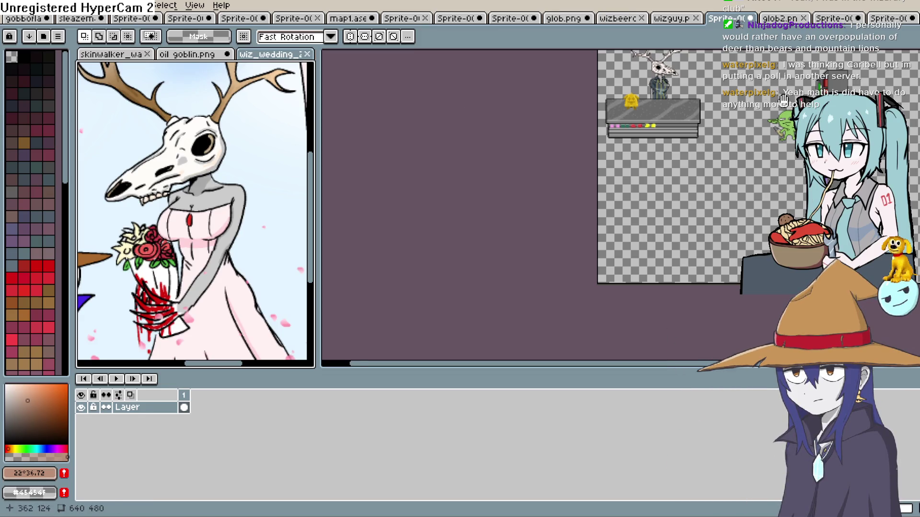
# - Zoom Sprite-0010elr.aseprite in on the shopkeeper's suit and the counter with the glob
pyautogui.scroll(5, 549, 183)
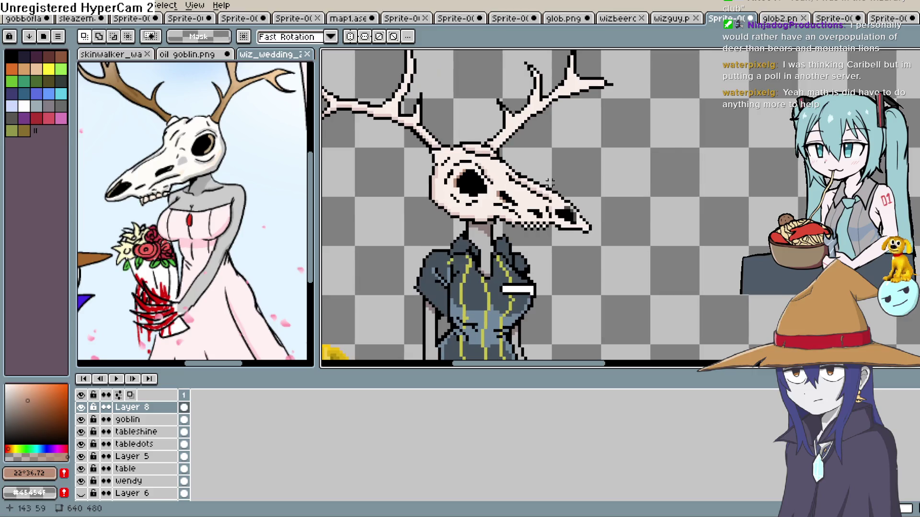
pyautogui.scroll(-1, 550, 183)
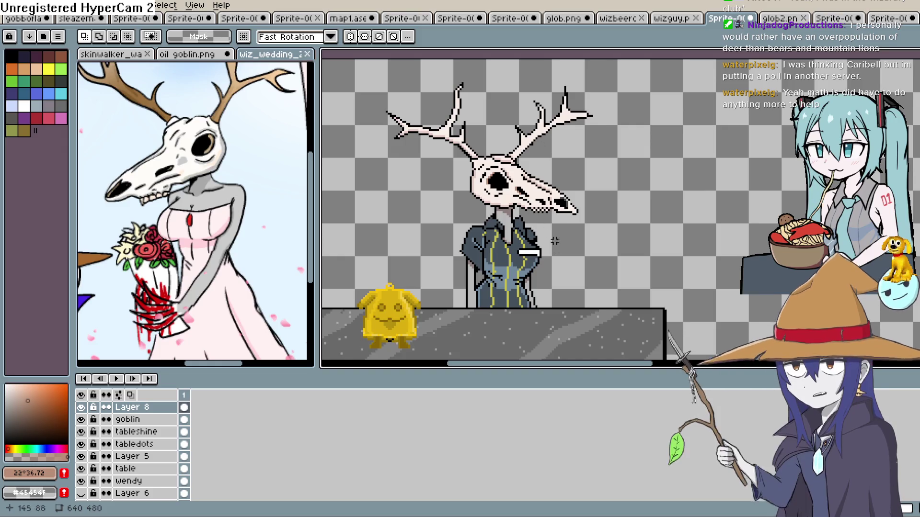
pyautogui.scroll(2, 555, 254)
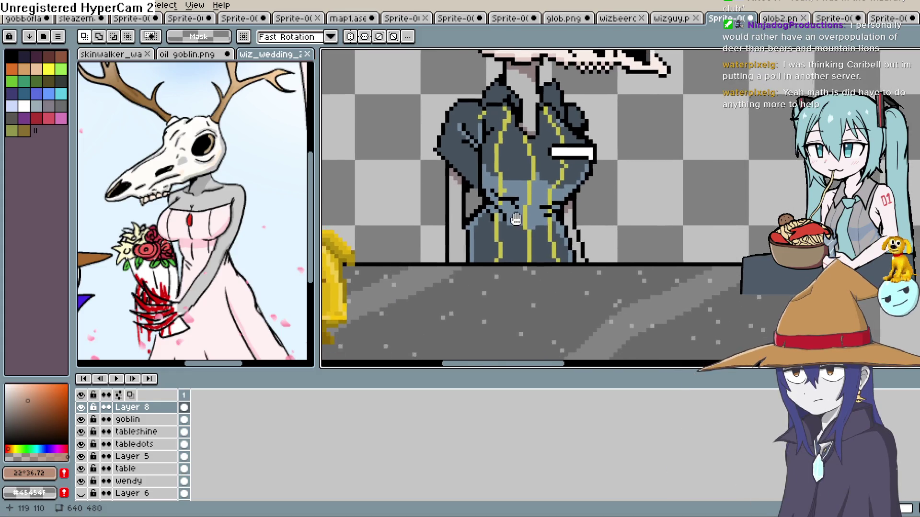
pyautogui.scroll(-1, 512, 230)
pyautogui.scroll(1, 509, 213)
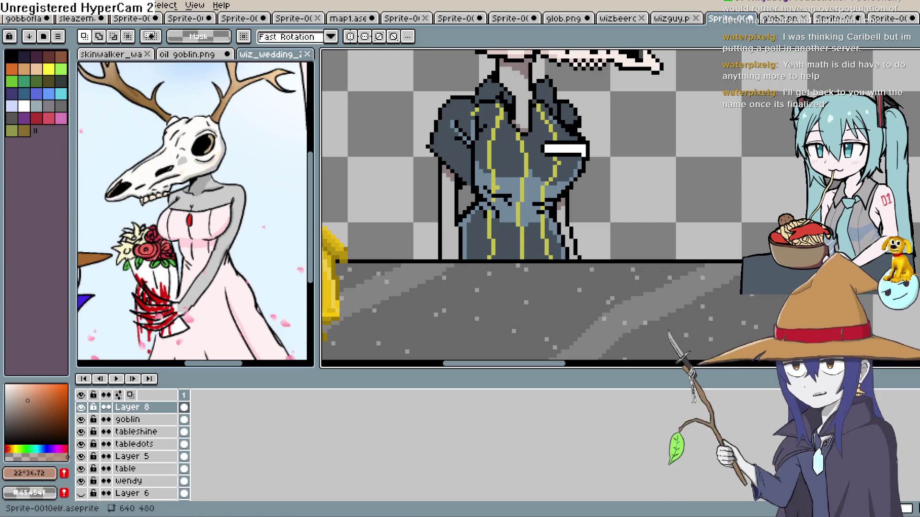
# - Zoom out and pan until the shopkeeper, speckled counter and yellow glob all fit the editor
pyautogui.scroll(-2, 582, 189)
pyautogui.moveTo(584, 189); pyautogui.dragTo(606, 268)
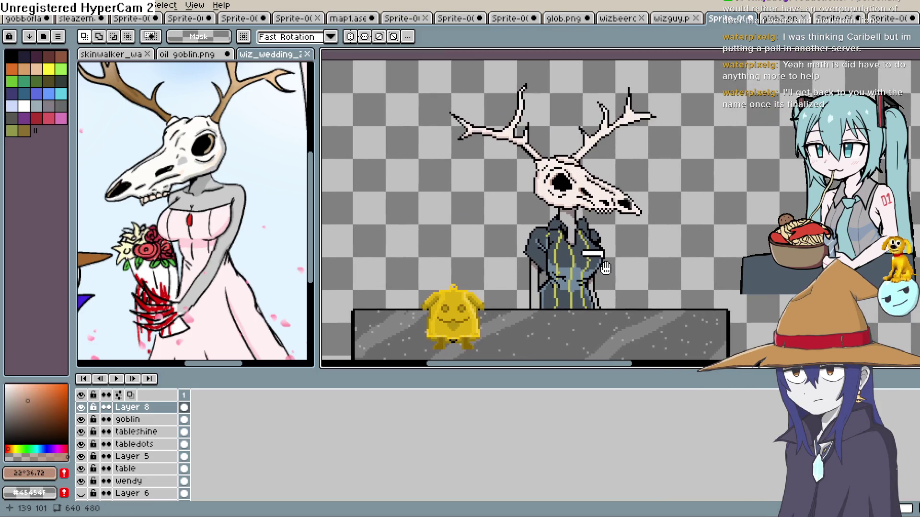
pyautogui.scroll(-2, 605, 246)
pyautogui.scroll(2, 604, 245)
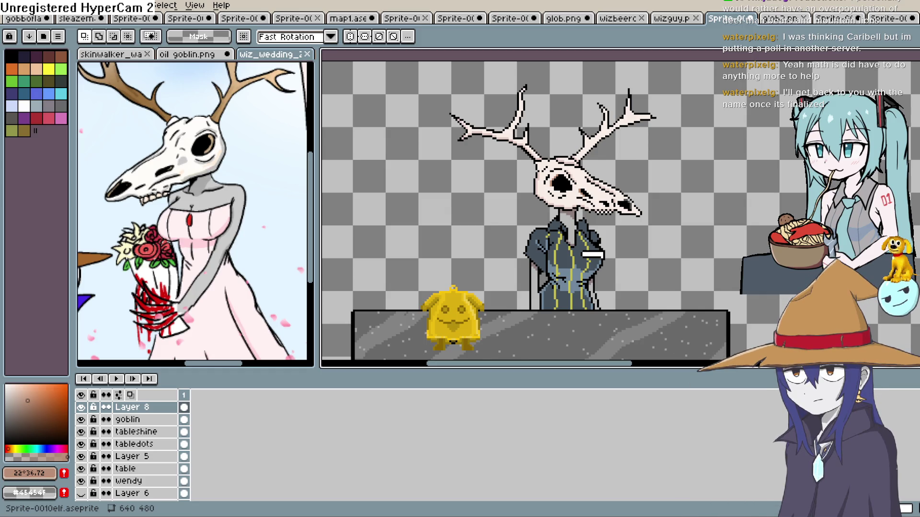
pyautogui.scroll(-2, 663, 245)
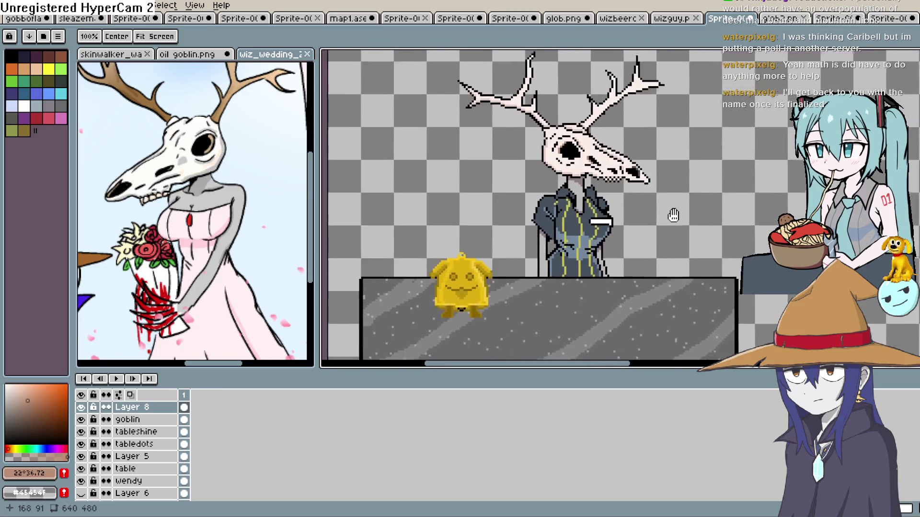
pyautogui.scroll(1, 690, 240)
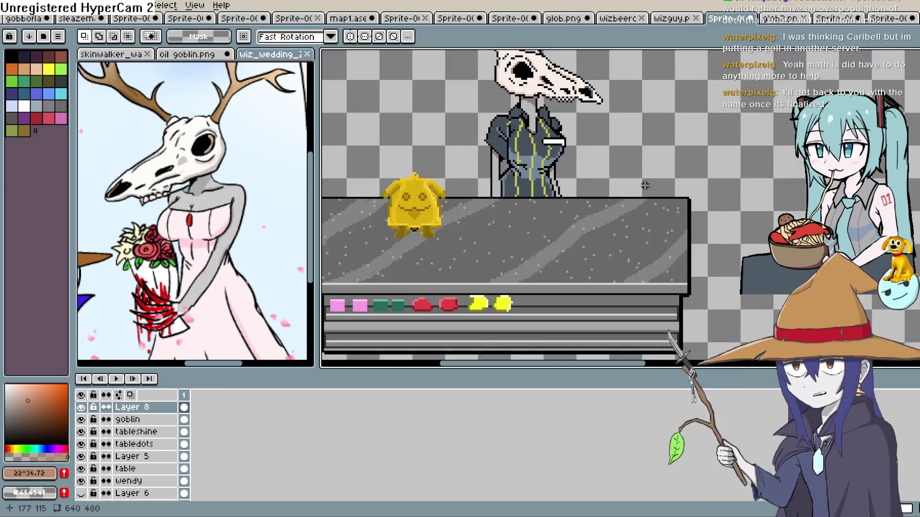
pyautogui.scroll(-1, 604, 172)
pyautogui.scroll(-1, 598, 166)
pyautogui.scroll(2, 599, 165)
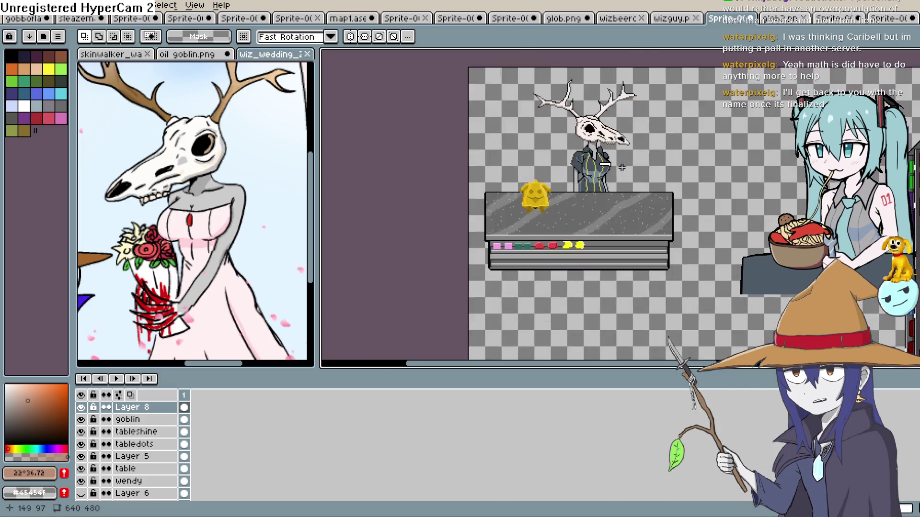
pyautogui.scroll(-1, 685, 160)
pyautogui.scroll(1, 685, 160)
pyautogui.scroll(-1, 574, 188)
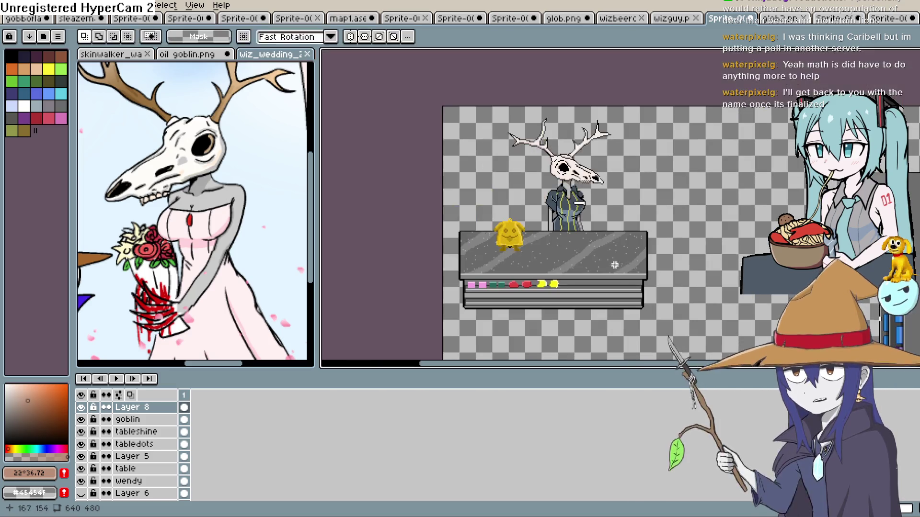
pyautogui.scroll(-3, 129, 445)
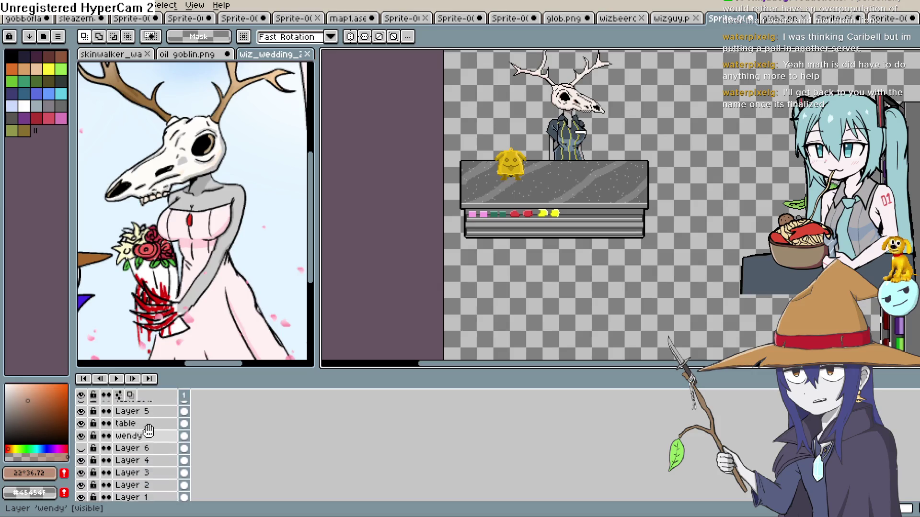
# - On the wendy layer, draw a palette colour 0 pixel on the countertop's top edge
pyautogui.press('space')
pyautogui.moveTo(595, 170); pyautogui.dragTo(581, 177)
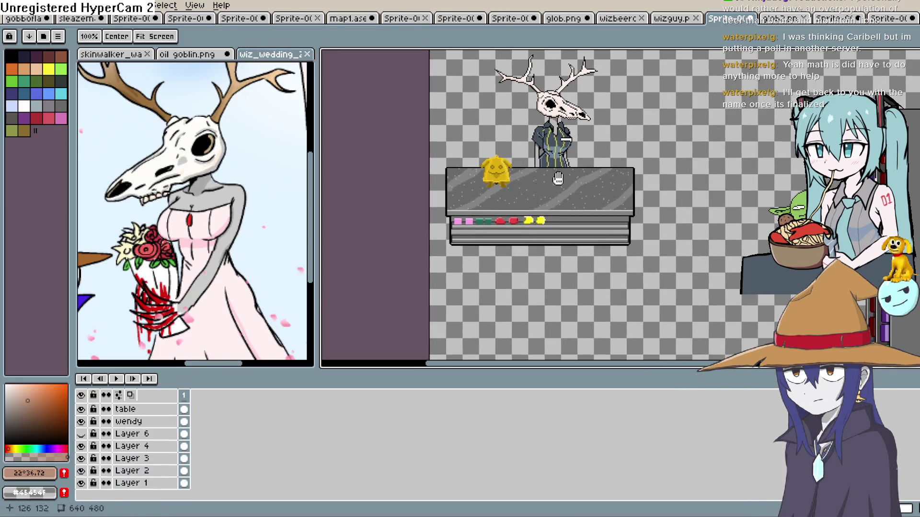
pyautogui.click(151, 428)
pyautogui.press('b')
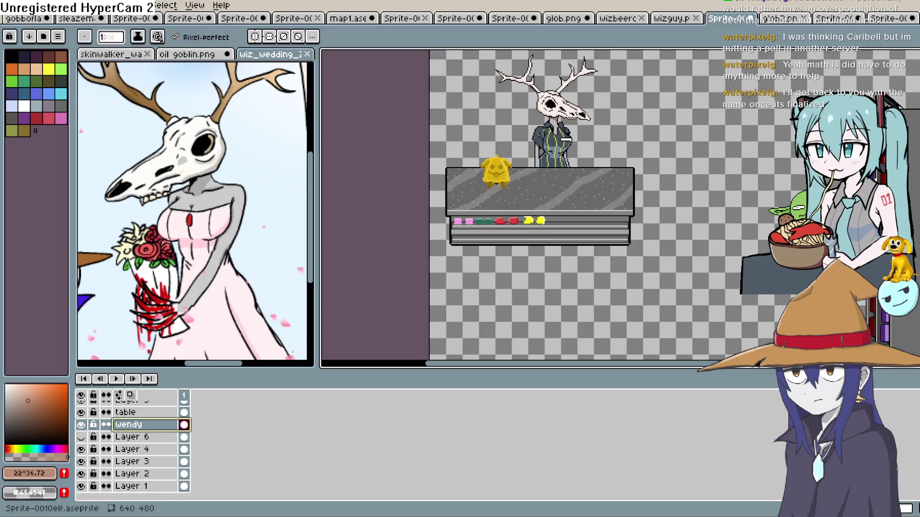
pyautogui.click(9, 54)
pyautogui.scroll(4, 606, 159)
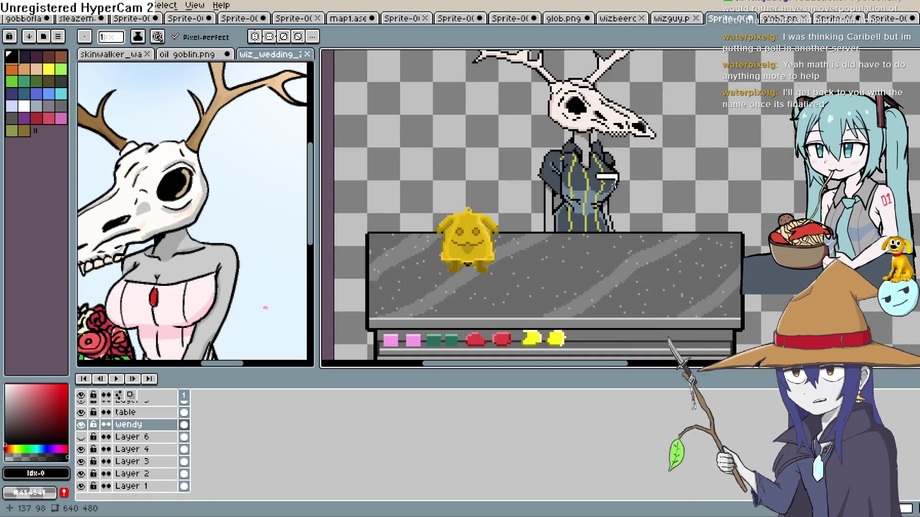
pyautogui.click(575, 144)
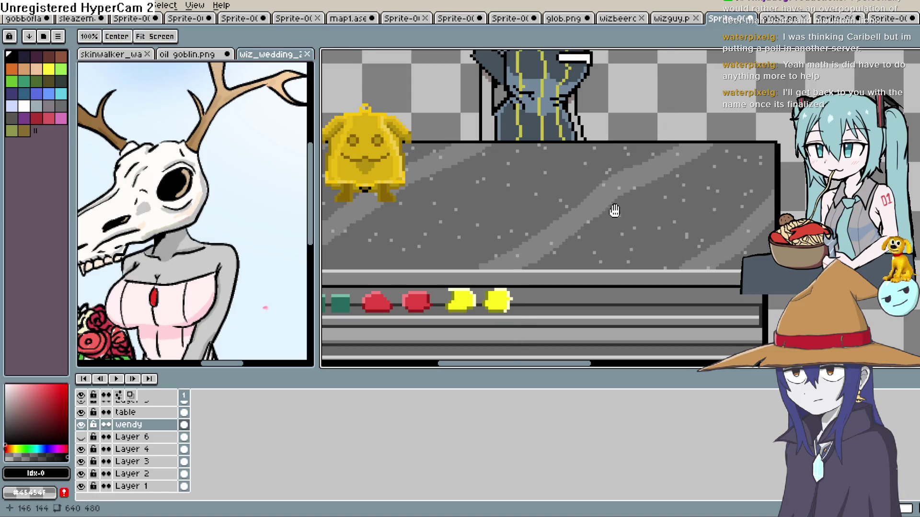
# - Zoom out and drag the wendy layer above the table layer
pyautogui.press('-')
pyautogui.press('-')
pyautogui.press('-')
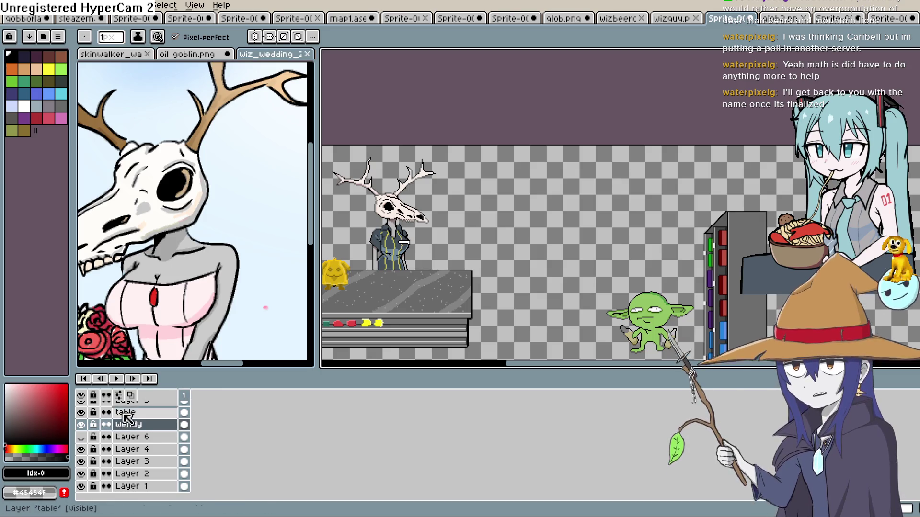
pyautogui.scroll(1, 143, 430)
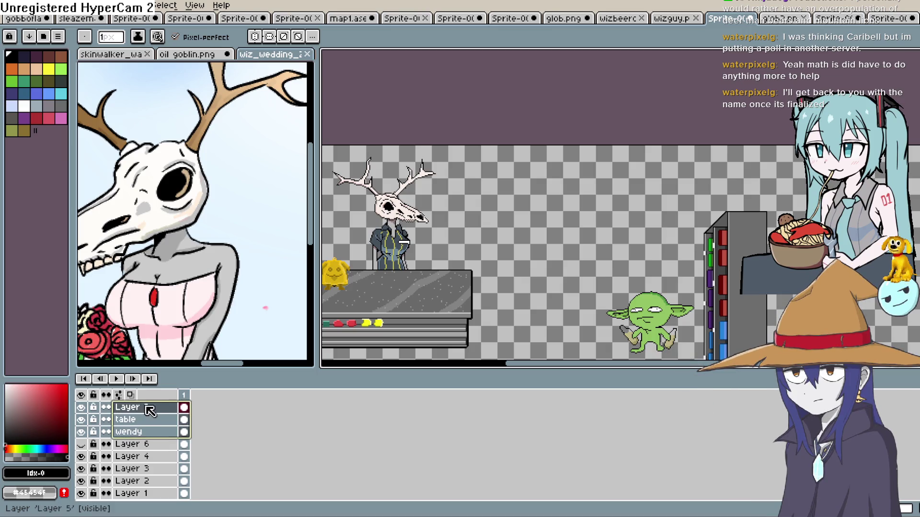
pyautogui.doubleClick(134, 434)
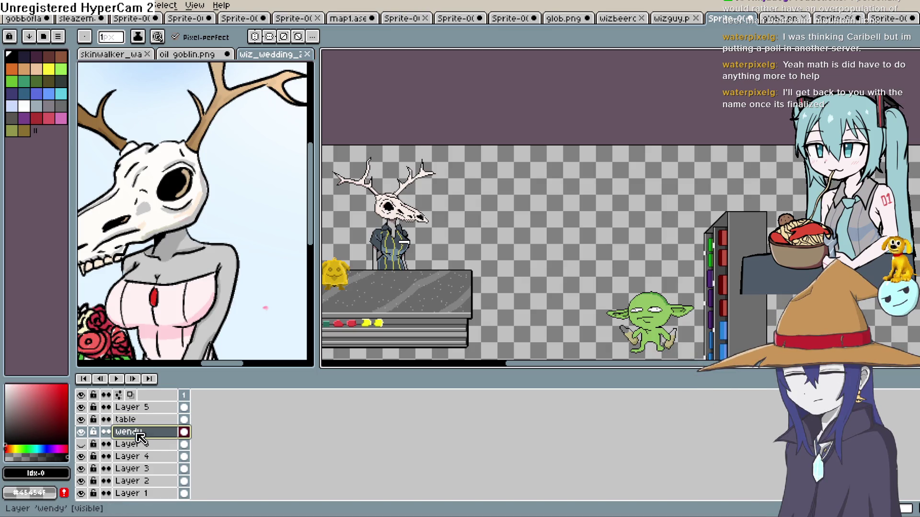
pyautogui.moveTo(134, 435); pyautogui.dragTo(139, 416)
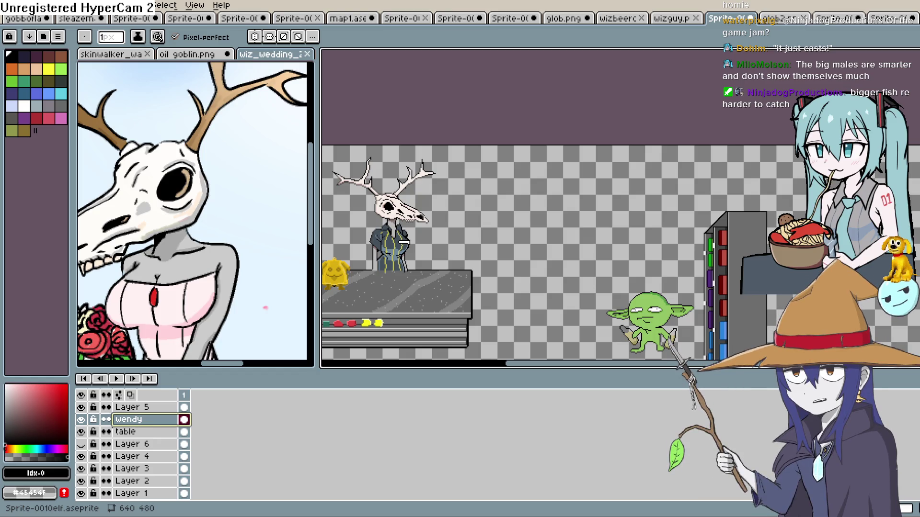
# - Zoom in on the countertop to inspect the pasted gold creature
pyautogui.scroll(2, 514, 245)
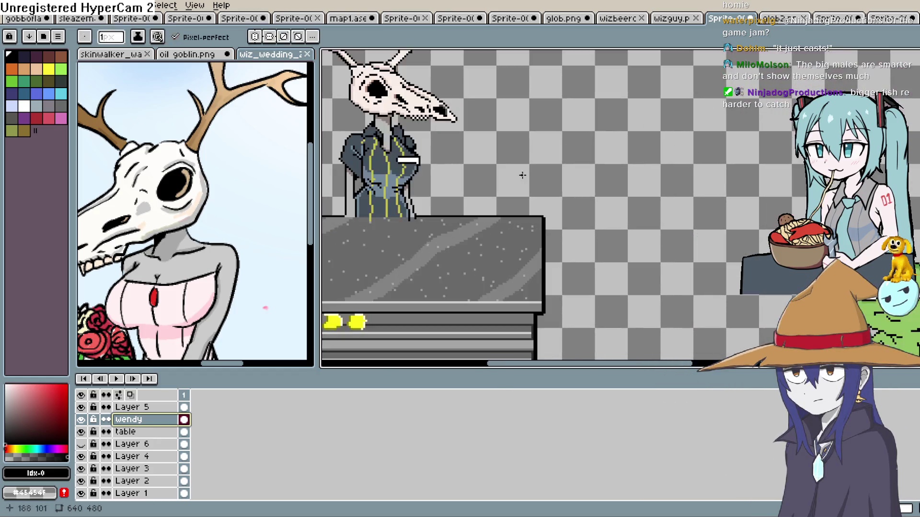
pyautogui.moveTo(481, 171)
pyautogui.mouseDown()
pyautogui.moveTo(579, 189)
pyautogui.moveTo(586, 166)
pyautogui.moveTo(616, 191)
pyautogui.moveTo(607, 154)
pyautogui.moveTo(557, 158)
pyautogui.moveTo(598, 208)
pyautogui.mouseUp()
pyautogui.scroll(-2, 578, 188)
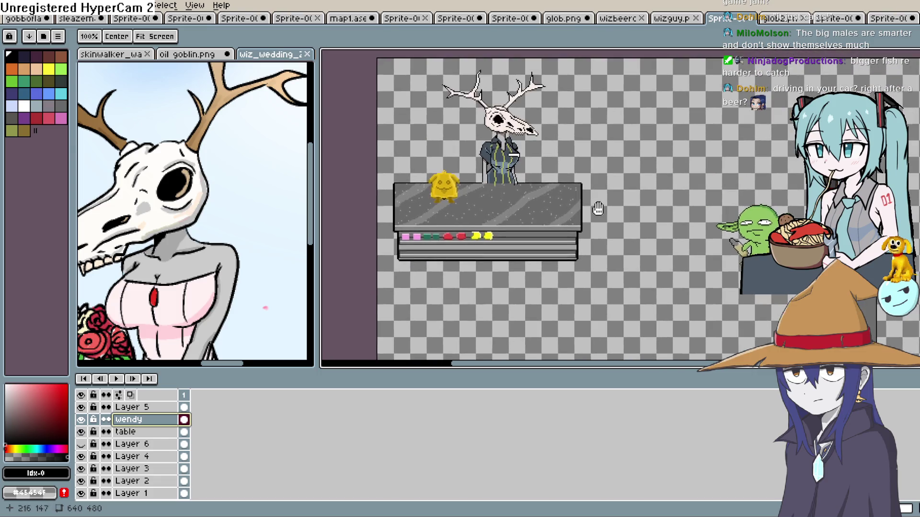
pyautogui.moveTo(537, 182); pyautogui.dragTo(551, 204)
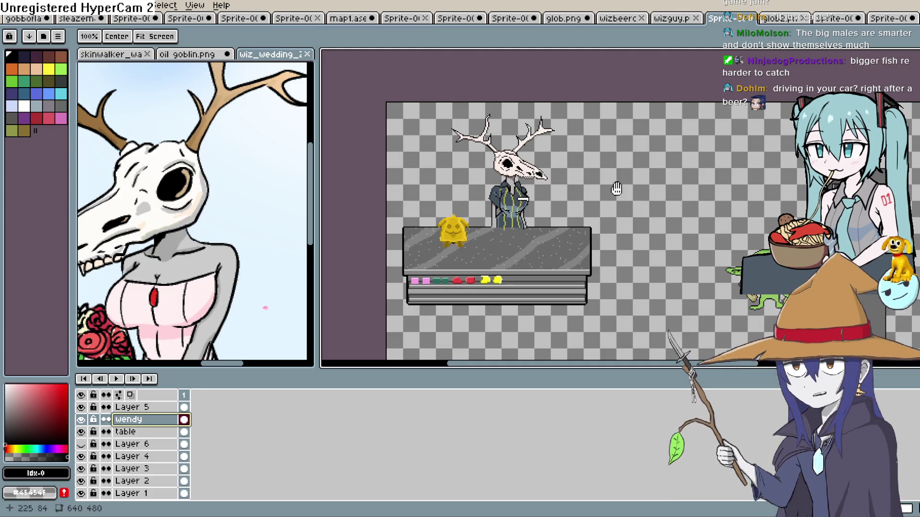
pyautogui.scroll(3, 601, 158)
pyautogui.moveTo(504, 185)
pyautogui.mouseDown()
pyautogui.moveTo(675, 179)
pyautogui.moveTo(652, 179)
pyautogui.mouseUp()
pyautogui.scroll(2, 658, 176)
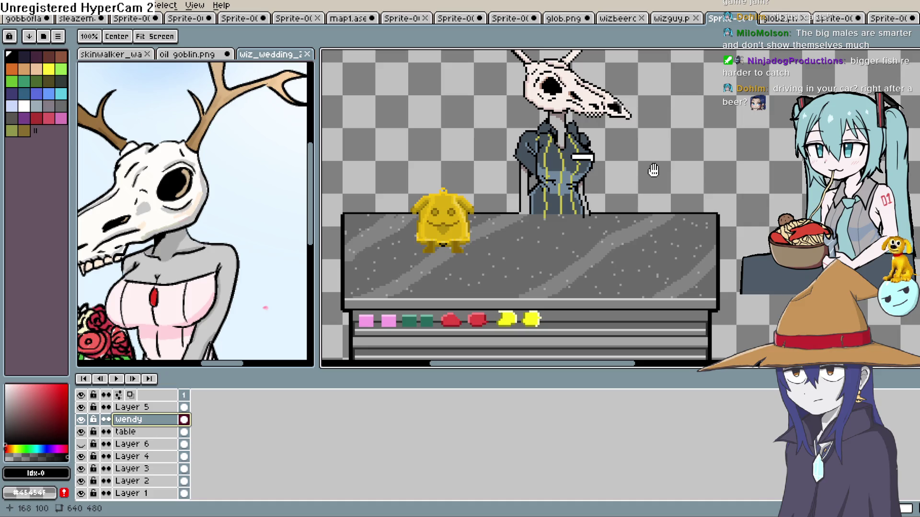